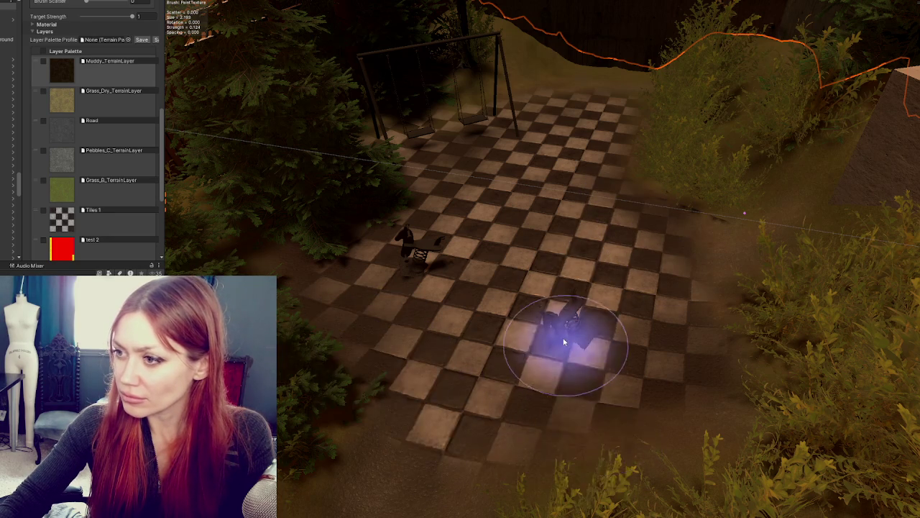
Pick the Pebbles_C_TerrainLayer and cap the brush size maximum at 7
{"action": "scroll", "coordinate": [544, 353], "scroll_direction": "up", "scroll_amount": 5}
{"action": "left_click", "coordinate": [89, 108]}
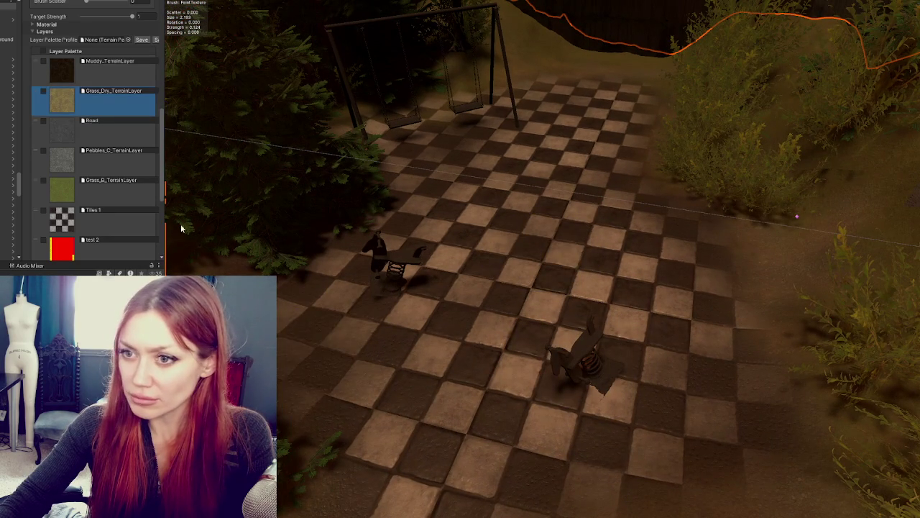
{"action": "left_click", "coordinate": [115, 162]}
{"action": "scroll", "coordinate": [119, 192], "scroll_direction": "up", "scroll_amount": 5}
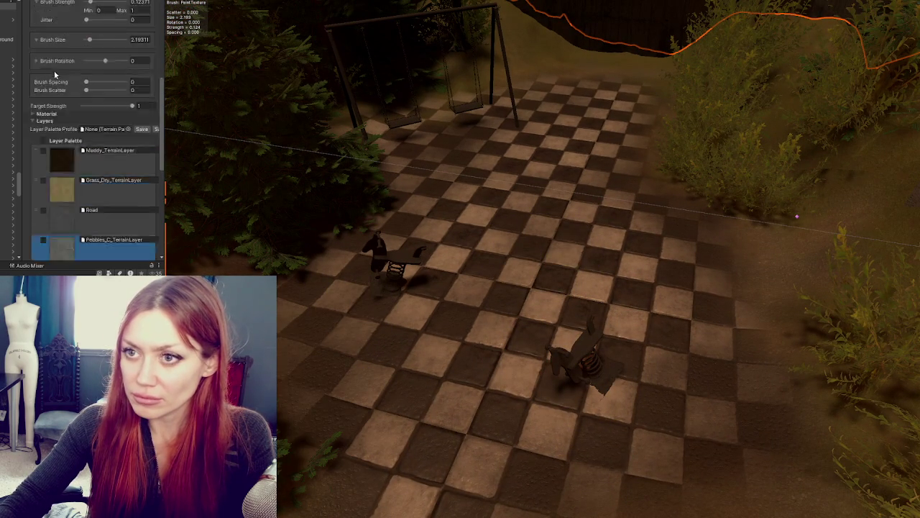
{"action": "left_click", "coordinate": [44, 85]}
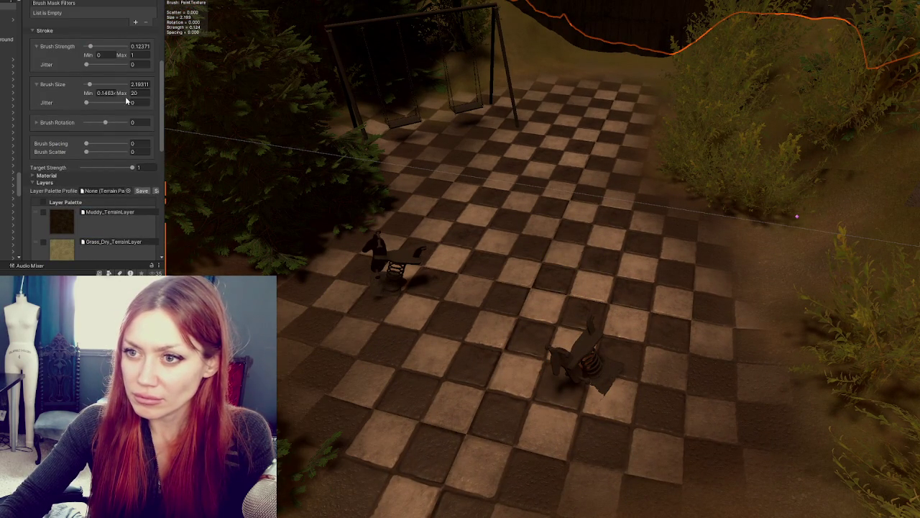
{"action": "type", "text": "7"}
{"action": "key", "text": "Return"}
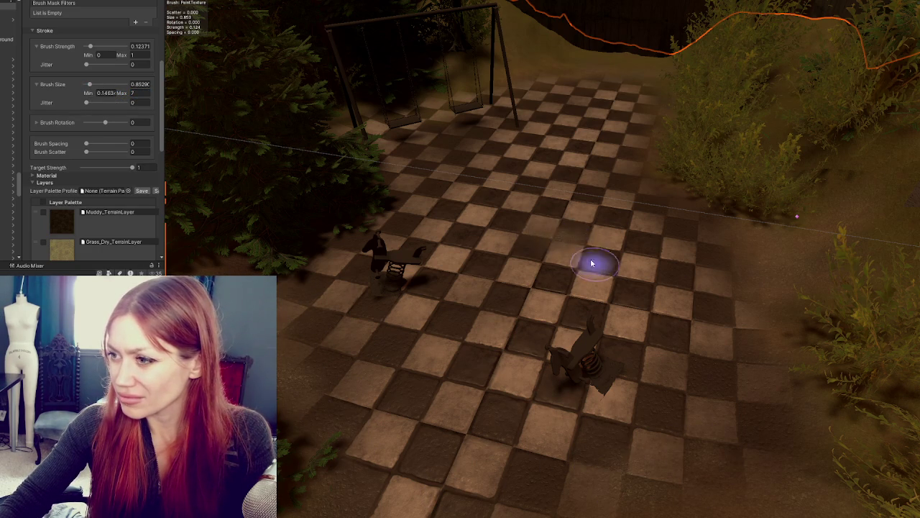
Select Muddy_TerrainLayer, raise the brush size to about 2.55, and paint mud beneath the swings
{"action": "scroll", "coordinate": [553, 297], "scroll_direction": "up", "scroll_amount": 3}
{"action": "scroll", "coordinate": [554, 297], "scroll_direction": "up", "scroll_amount": 4}
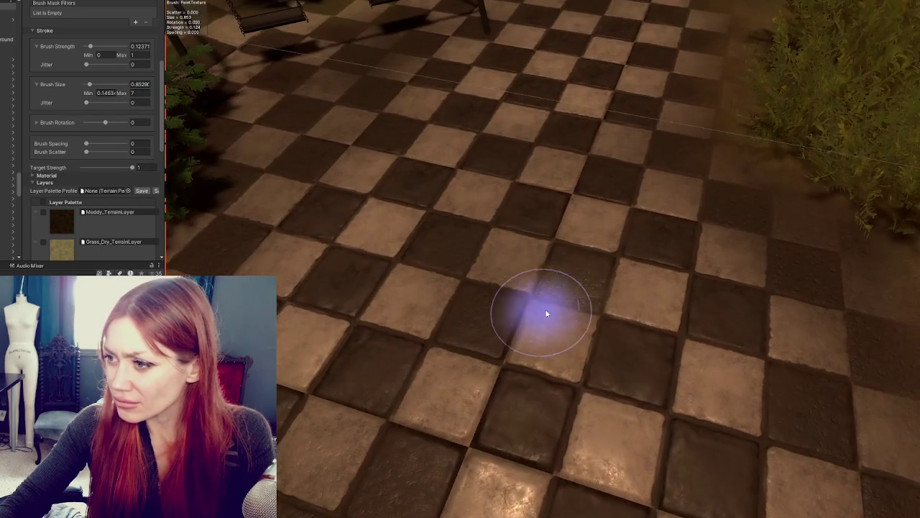
{"action": "scroll", "coordinate": [736, 140], "scroll_direction": "down", "scroll_amount": 3}
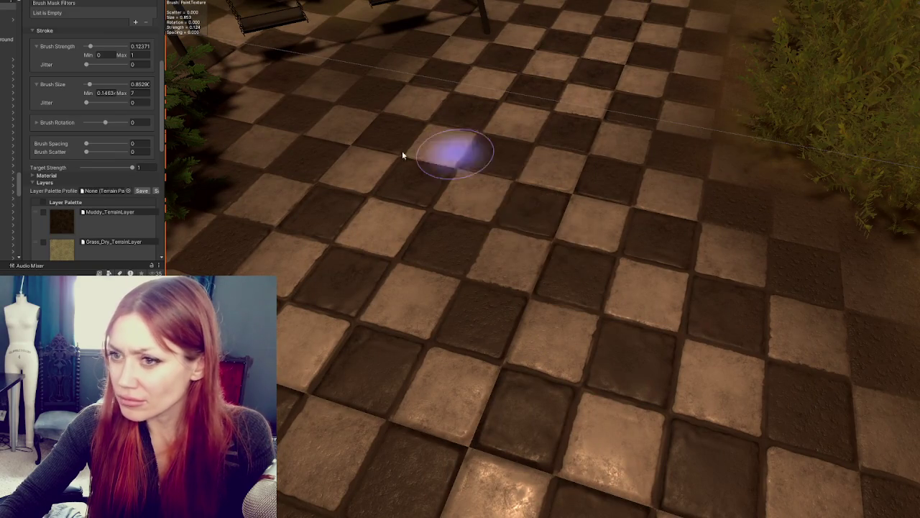
{"action": "scroll", "coordinate": [504, 151], "scroll_direction": "down", "scroll_amount": 3}
{"action": "scroll", "coordinate": [68, 168], "scroll_direction": "down", "scroll_amount": 3}
{"action": "scroll", "coordinate": [68, 169], "scroll_direction": "down", "scroll_amount": 2}
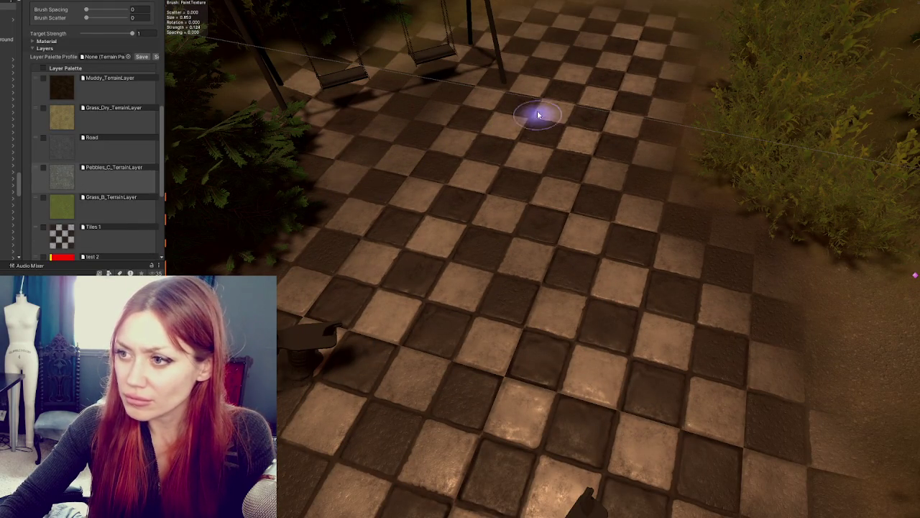
{"action": "scroll", "coordinate": [562, 134], "scroll_direction": "down", "scroll_amount": 2}
{"action": "scroll", "coordinate": [563, 135], "scroll_direction": "down", "scroll_amount": 2}
{"action": "left_click", "coordinate": [60, 90]}
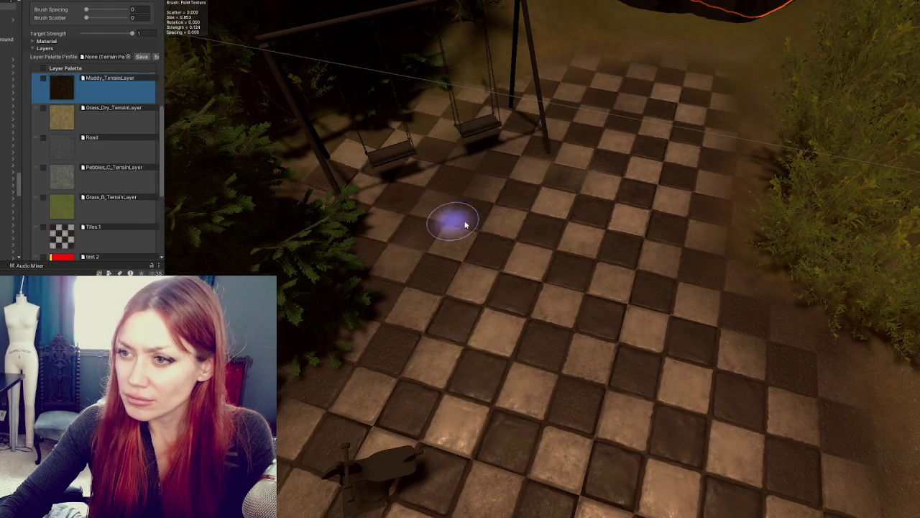
{"action": "scroll", "coordinate": [72, 137], "scroll_direction": "up", "scroll_amount": 5}
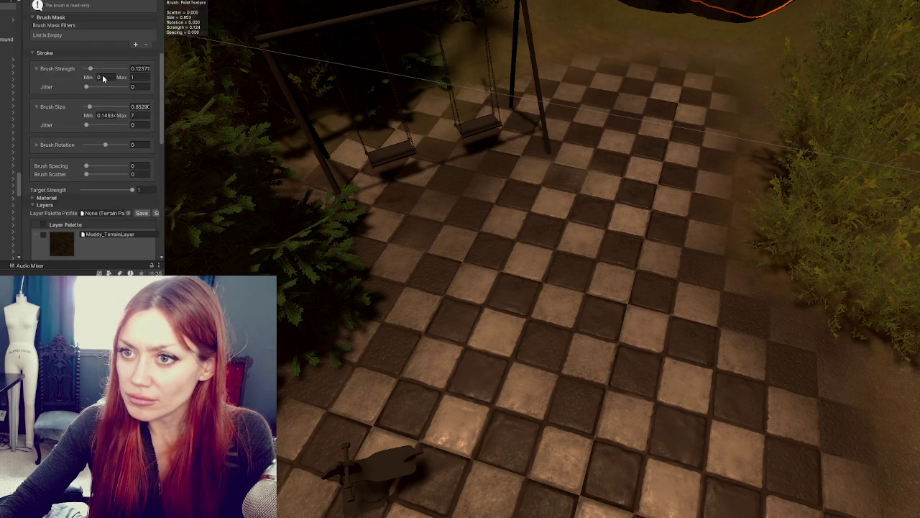
{"action": "left_click", "coordinate": [99, 106]}
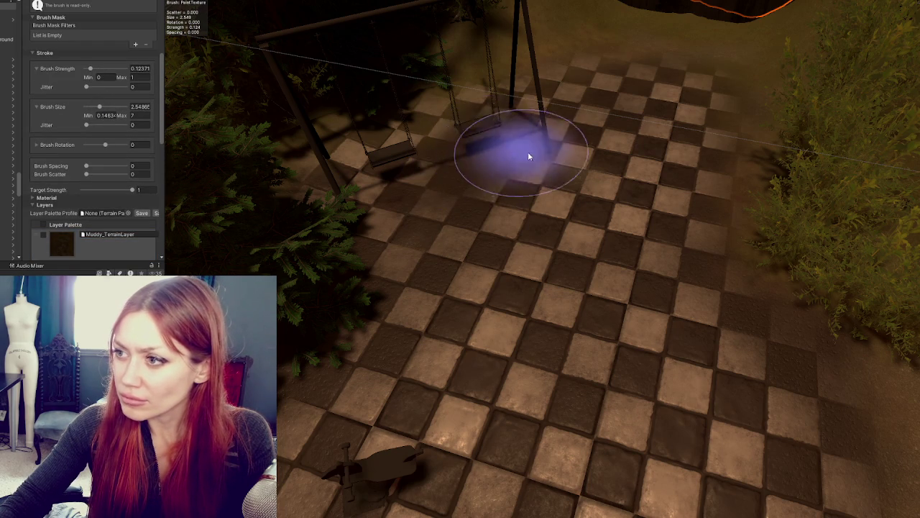
{"action": "mouse_move", "coordinate": [424, 153]}
{"action": "left_mouse_down"}
{"action": "mouse_move", "coordinate": [359, 160]}
{"action": "mouse_move", "coordinate": [477, 119]}
{"action": "mouse_move", "coordinate": [493, 103]}
{"action": "mouse_move", "coordinate": [538, 151]}
{"action": "mouse_move", "coordinate": [484, 194]}
{"action": "mouse_move", "coordinate": [323, 152]}
{"action": "mouse_move", "coordinate": [538, 123]}
{"action": "mouse_move", "coordinate": [445, 197]}
{"action": "mouse_move", "coordinate": [698, 277]}
{"action": "left_mouse_up"}
{"action": "mouse_move", "coordinate": [879, 266]}
{"action": "left_mouse_down"}
{"action": "mouse_move", "coordinate": [684, 184]}
{"action": "mouse_move", "coordinate": [443, 380]}
{"action": "left_mouse_up"}
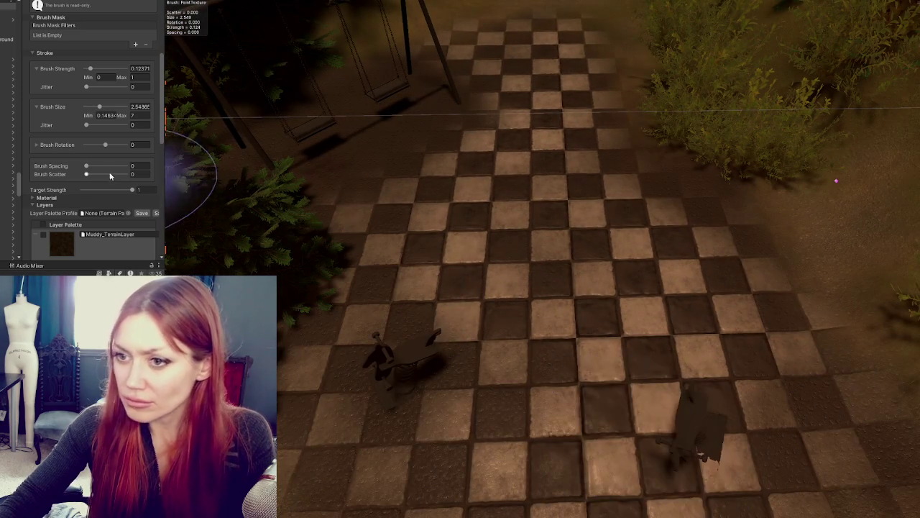
{"action": "scroll", "coordinate": [118, 177], "scroll_direction": "up", "scroll_amount": 3}
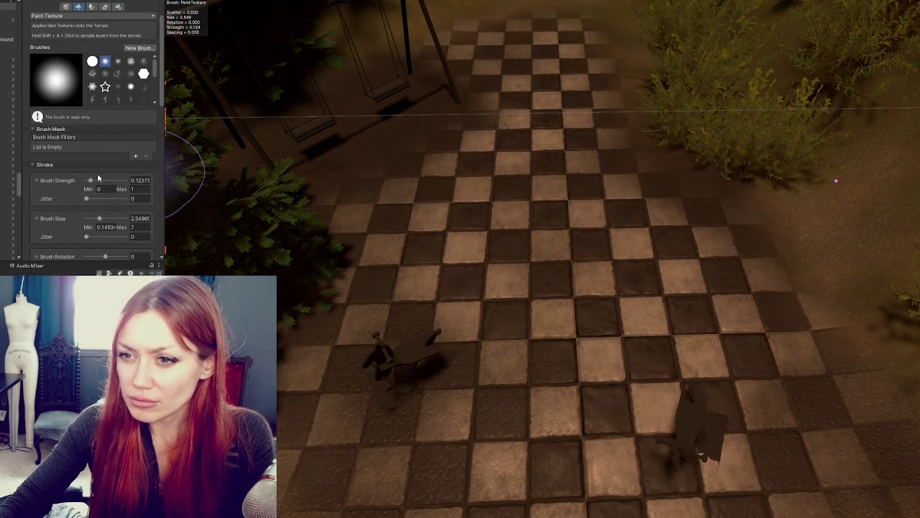
Halve the Paint Texture brush size from about 2.55 to 1.28, then scroll to the Layer Palette
{"action": "key", "text": "bracketleft"}
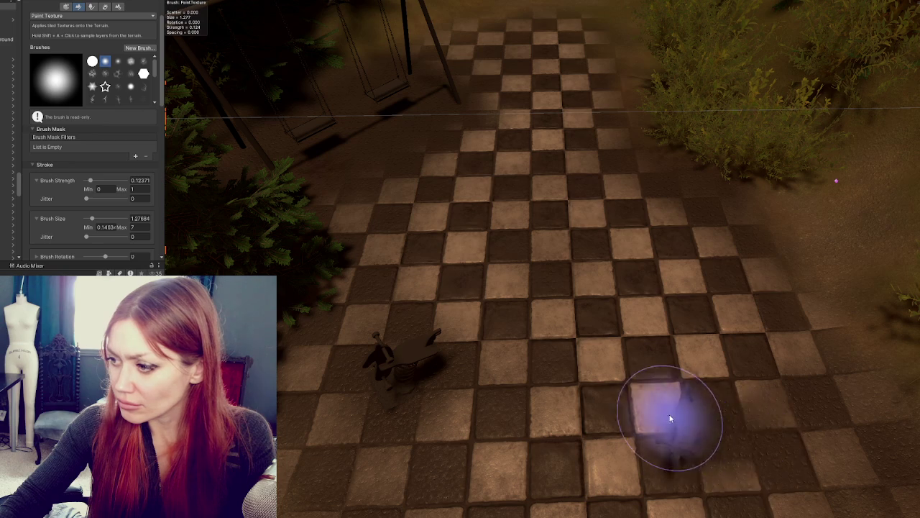
{"action": "scroll", "coordinate": [712, 427], "scroll_direction": "down", "scroll_amount": 2}
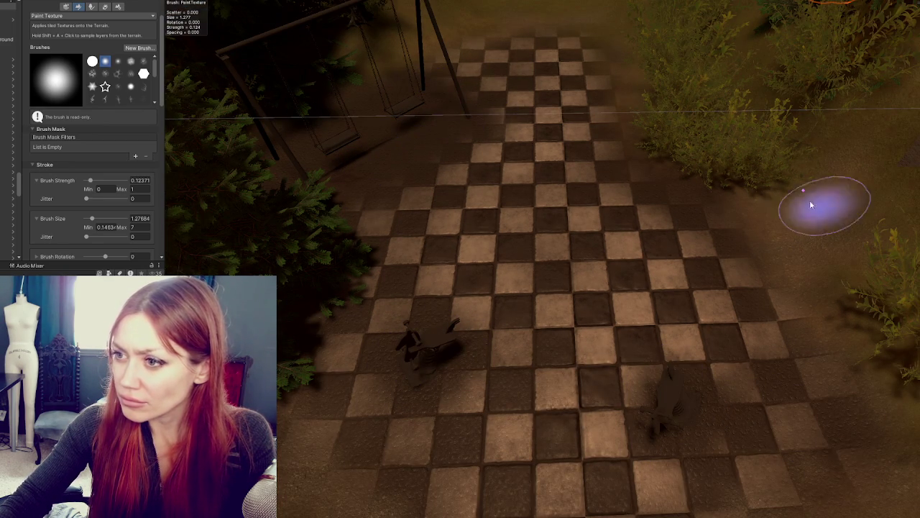
{"action": "scroll", "coordinate": [706, 135], "scroll_direction": "down", "scroll_amount": 3}
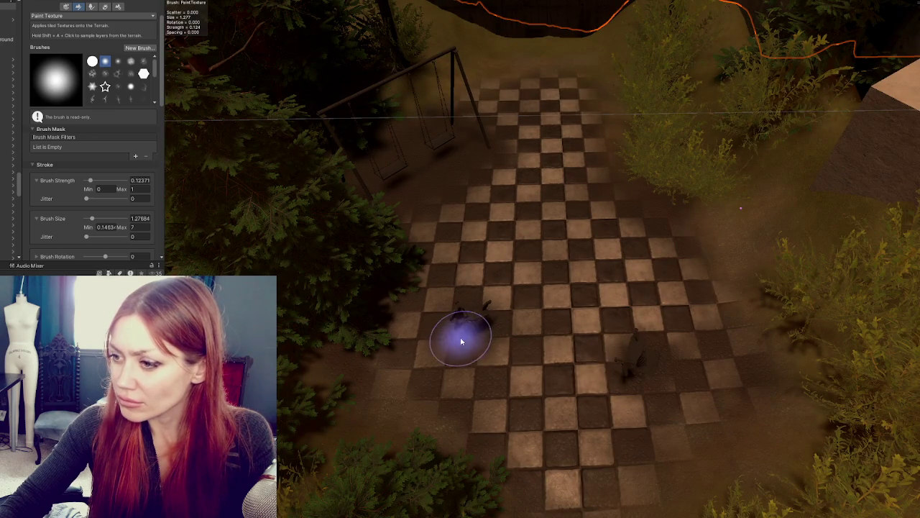
{"action": "scroll", "coordinate": [611, 371], "scroll_direction": "down", "scroll_amount": 4}
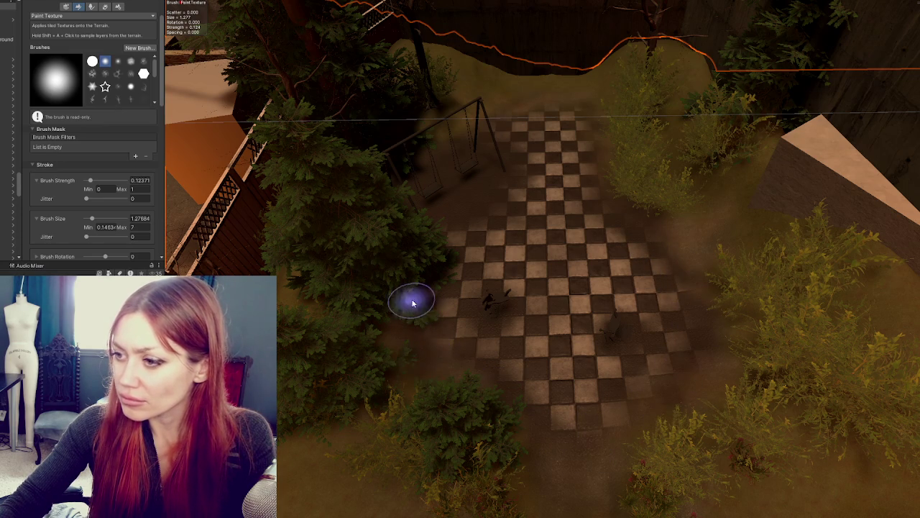
{"action": "scroll", "coordinate": [405, 322], "scroll_direction": "up", "scroll_amount": 3}
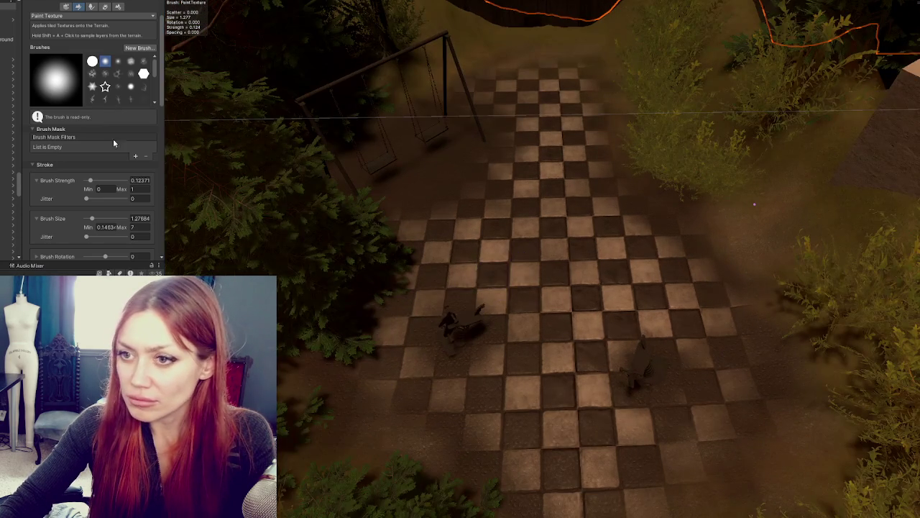
{"action": "scroll", "coordinate": [113, 142], "scroll_direction": "down", "scroll_amount": 10}
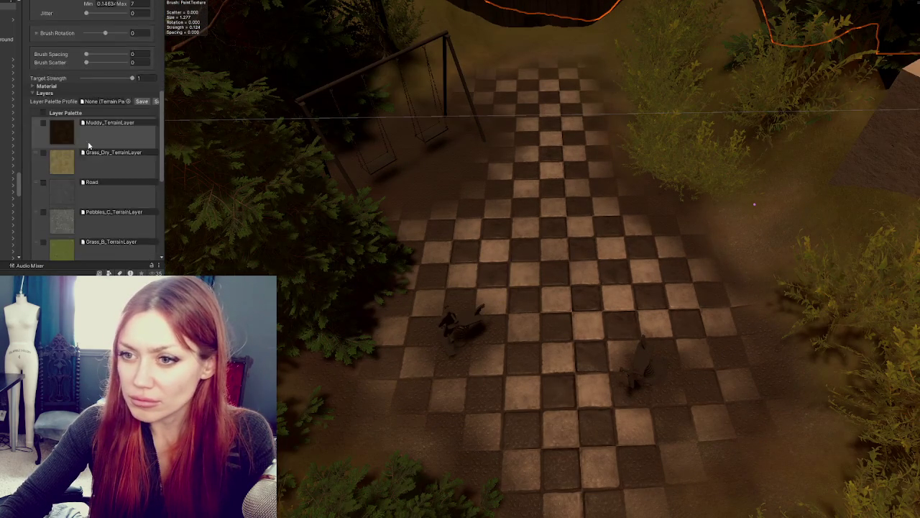
{"action": "scroll", "coordinate": [66, 219], "scroll_direction": "down", "scroll_amount": 4}
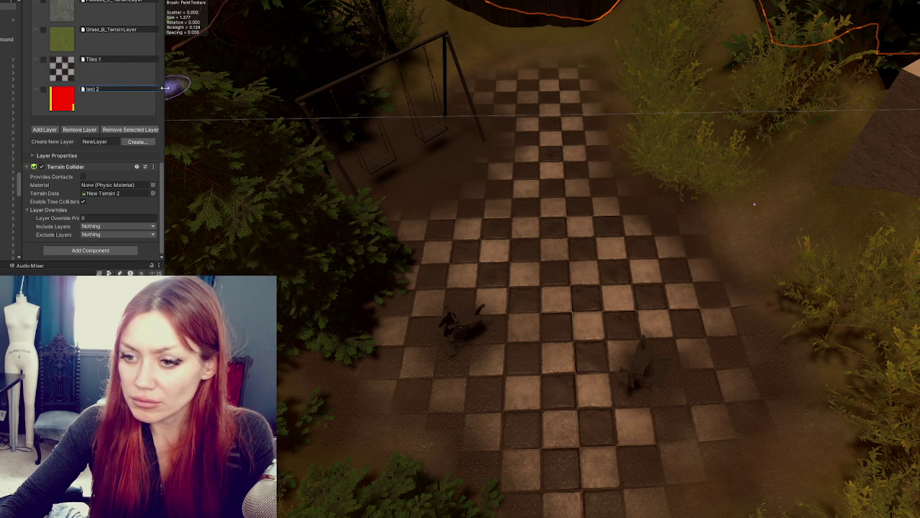
Replace the test 2 layer with Sand_A, move it above Tiles 1, and try Sand_A_2 and Sand_TerrainLayer
{"action": "left_click_drag", "start_coordinate": [166, 87], "coordinate": [193, 88]}
{"action": "left_click", "coordinate": [190, 89]}
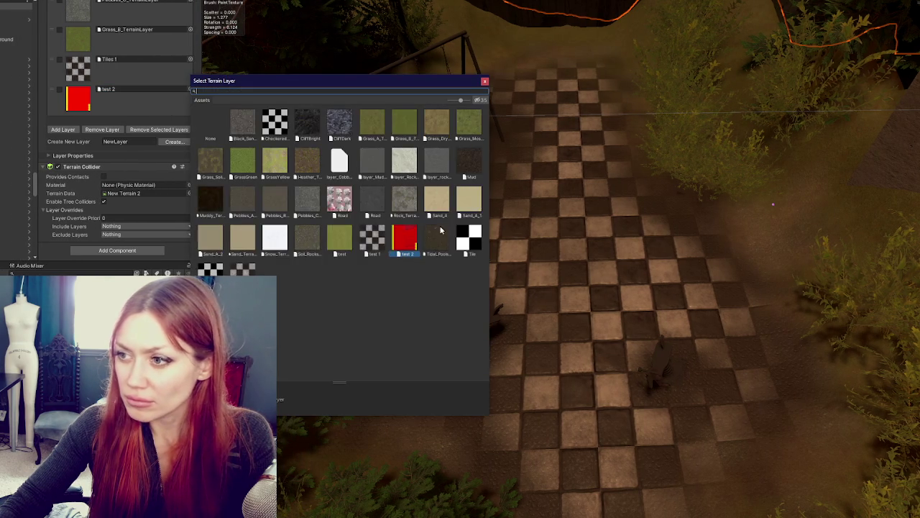
{"action": "double_click", "coordinate": [450, 203]}
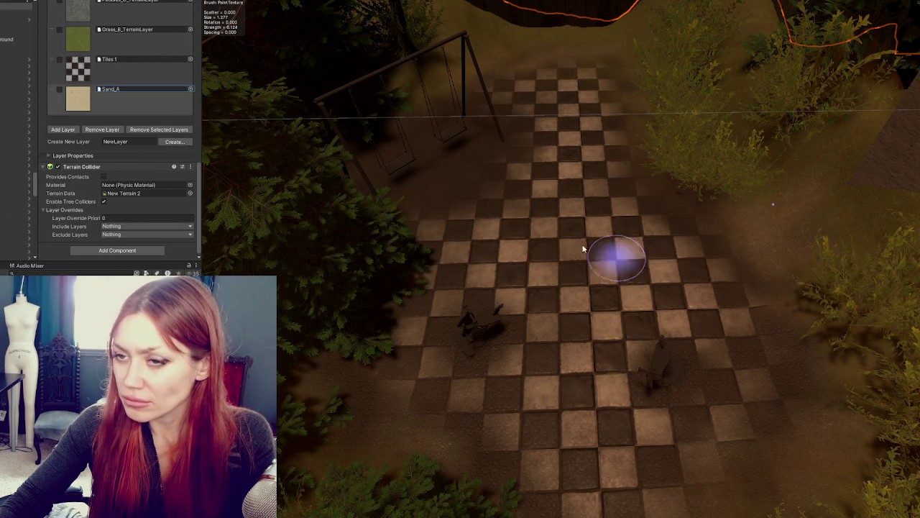
{"action": "left_click_drag", "start_coordinate": [60, 92], "coordinate": [60, 63]}
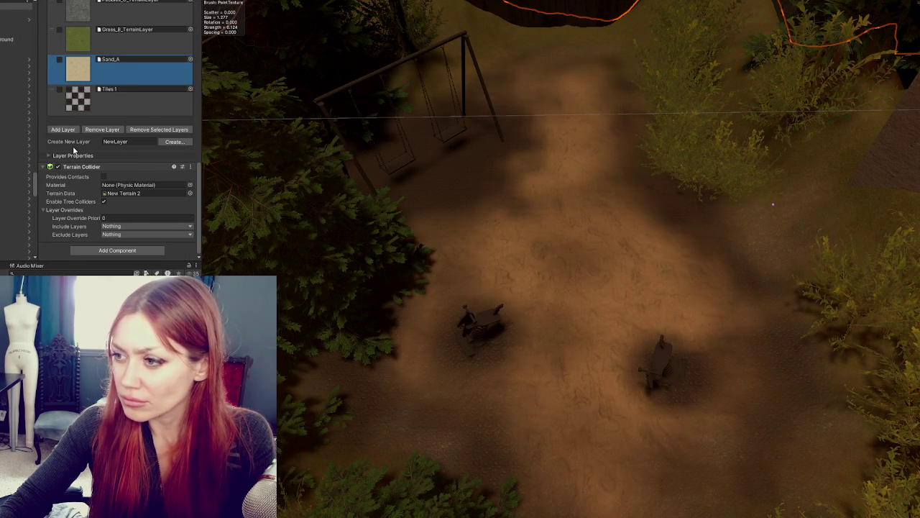
{"action": "left_click", "coordinate": [190, 60]}
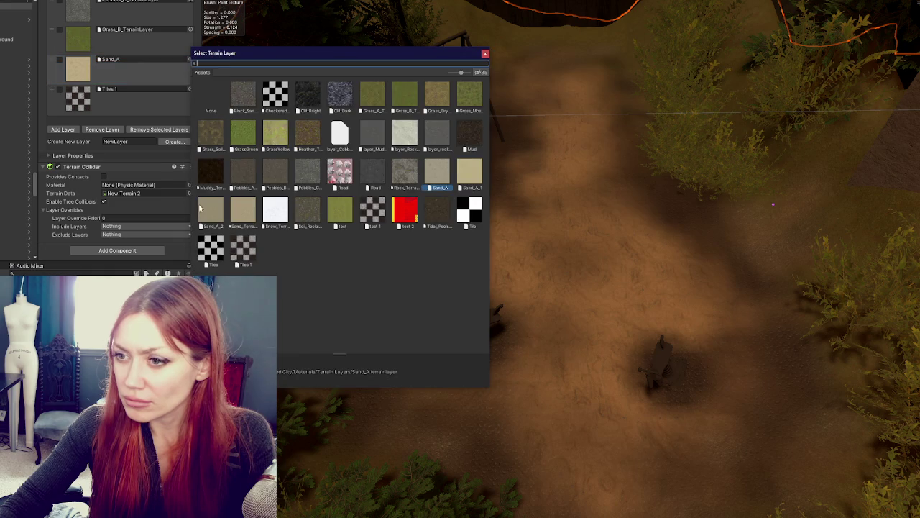
{"action": "double_click", "coordinate": [200, 207]}
{"action": "left_click", "coordinate": [190, 60]}
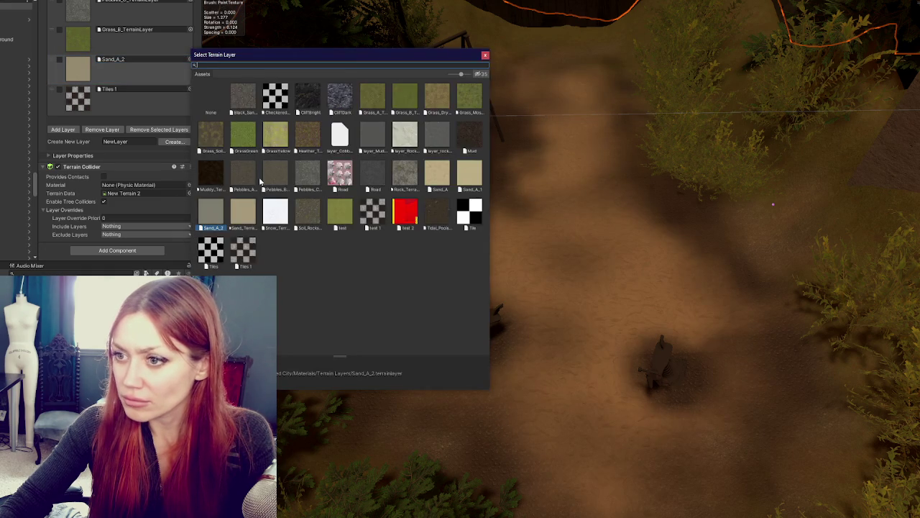
{"action": "left_click", "coordinate": [247, 209]}
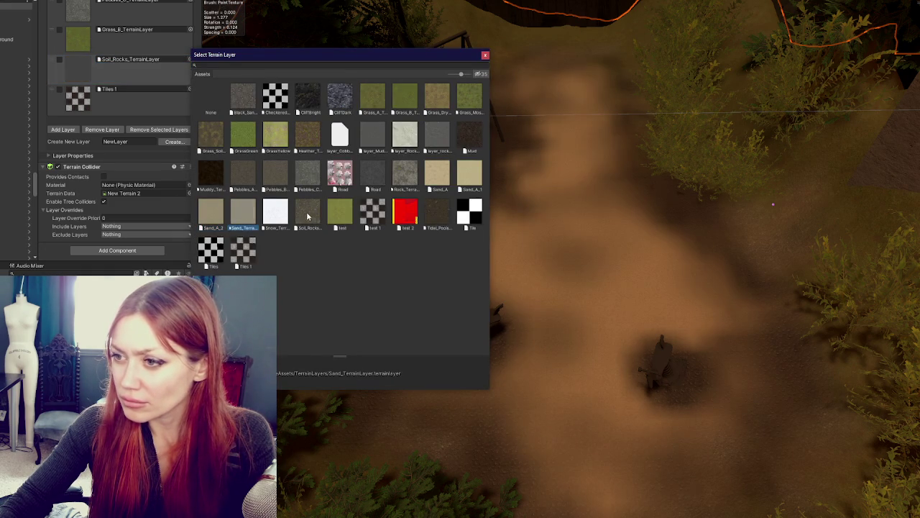
Preview test 2, Tidal_Pools, checker Tile, Road, Checkered tiles 1 and the cliff textures on the terrain
{"action": "left_click", "coordinate": [307, 215]}
{"action": "left_click", "coordinate": [335, 216]}
{"action": "left_click", "coordinate": [365, 214]}
{"action": "left_click", "coordinate": [407, 213]}
{"action": "left_click", "coordinate": [435, 213]}
{"action": "left_click", "coordinate": [465, 216]}
{"action": "left_click", "coordinate": [384, 172]}
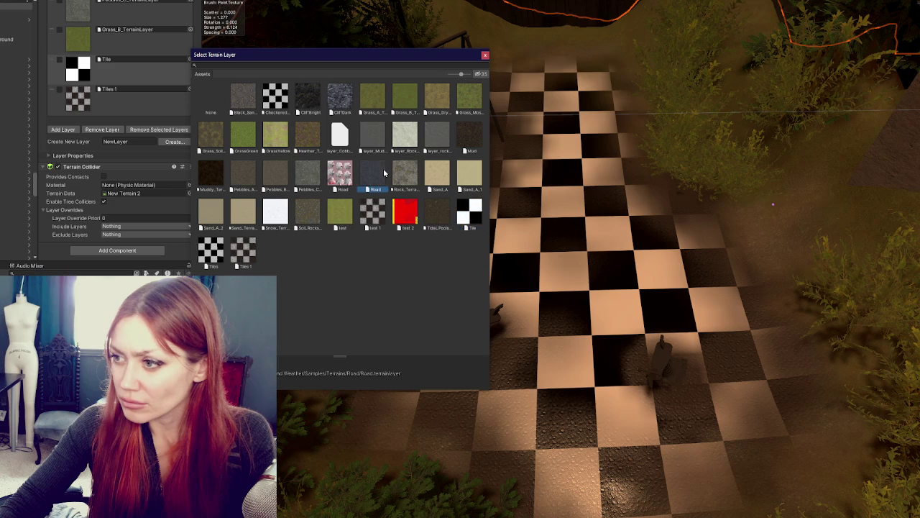
{"action": "left_click", "coordinate": [366, 217]}
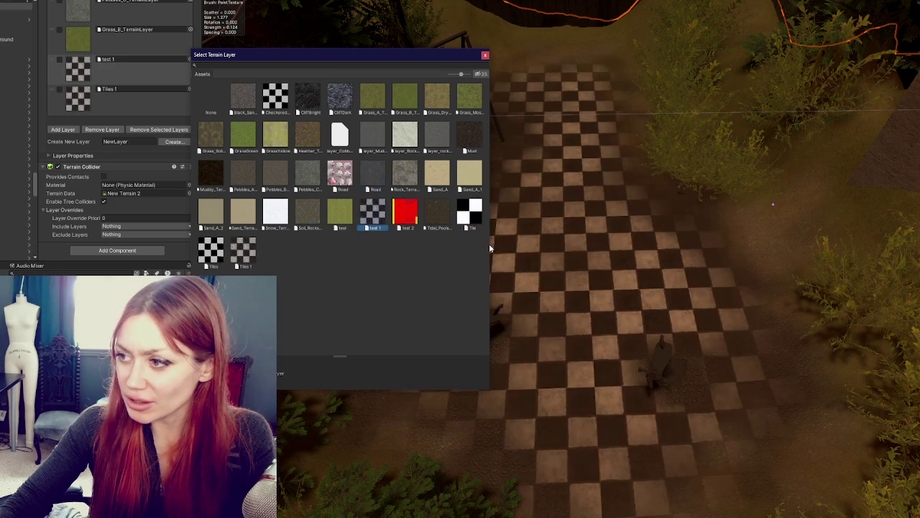
{"action": "left_click", "coordinate": [284, 106]}
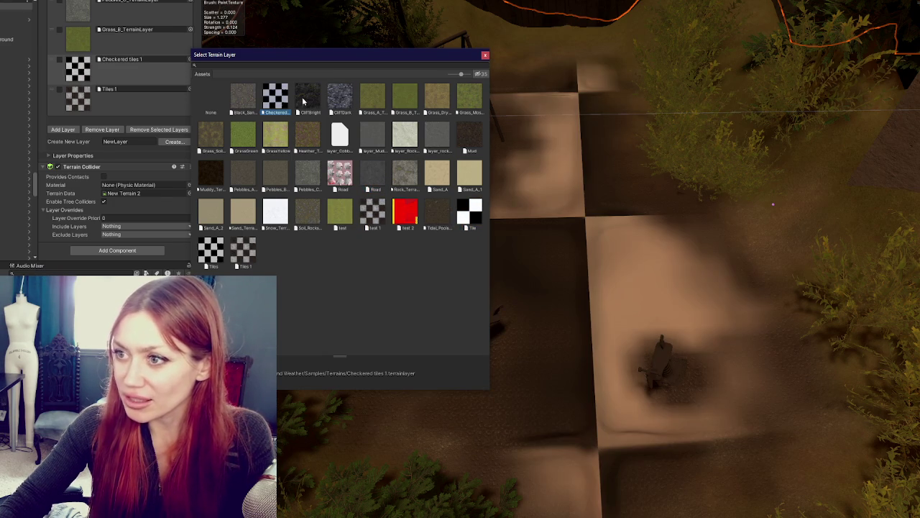
{"action": "left_click", "coordinate": [305, 99]}
{"action": "left_click", "coordinate": [336, 103]}
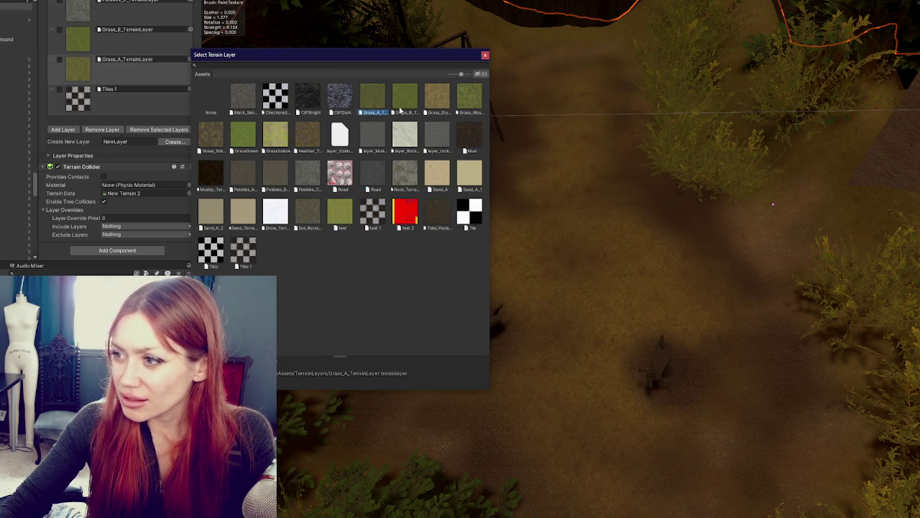
Try Road, Sand_A_1 and Sand_TerrainLayer, then assign Sand_A_2 to the layer and close the picker
{"action": "left_click", "coordinate": [342, 178]}
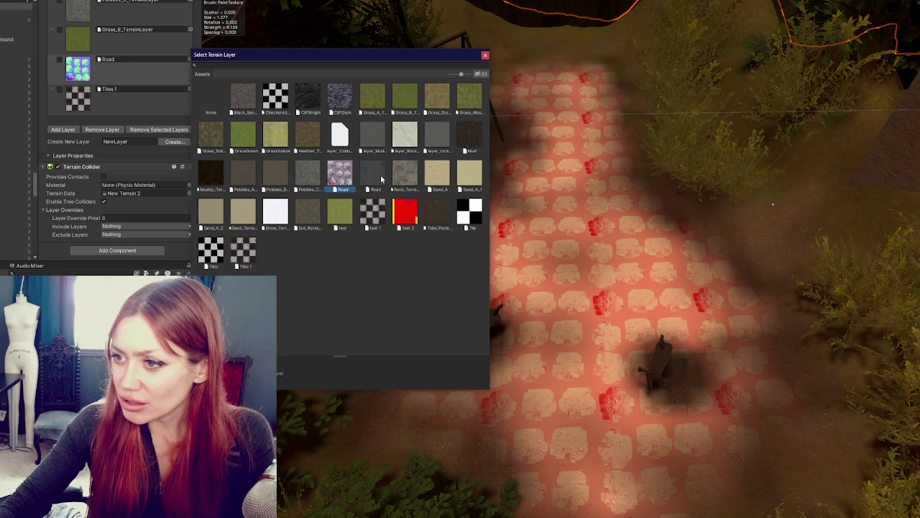
{"action": "left_click", "coordinate": [460, 178]}
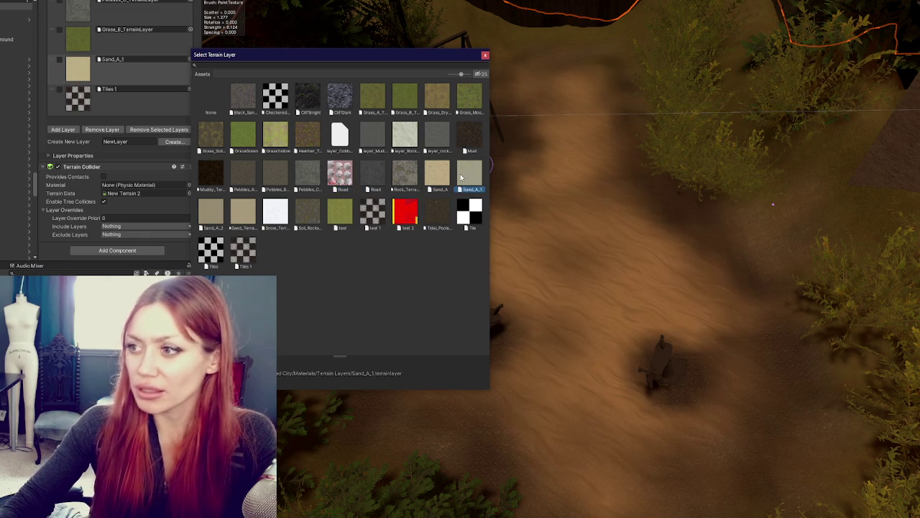
{"action": "left_click", "coordinate": [238, 216]}
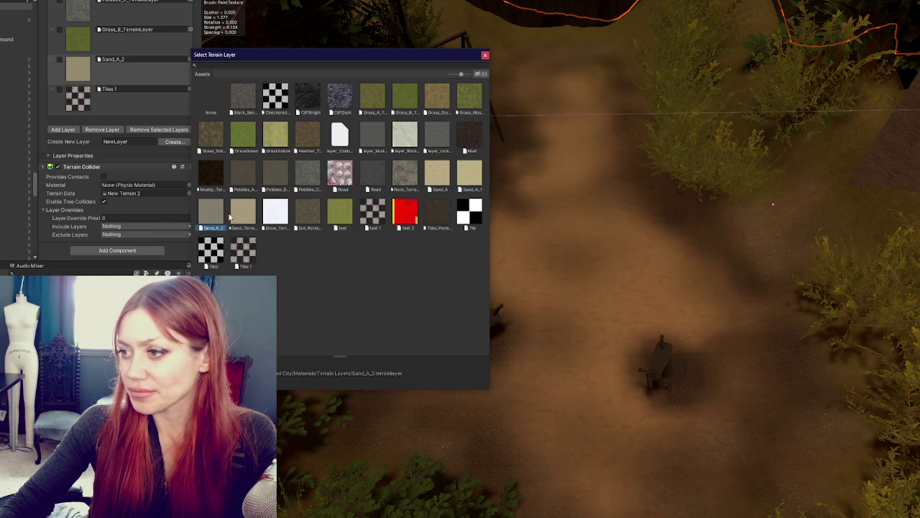
{"action": "left_click", "coordinate": [219, 217]}
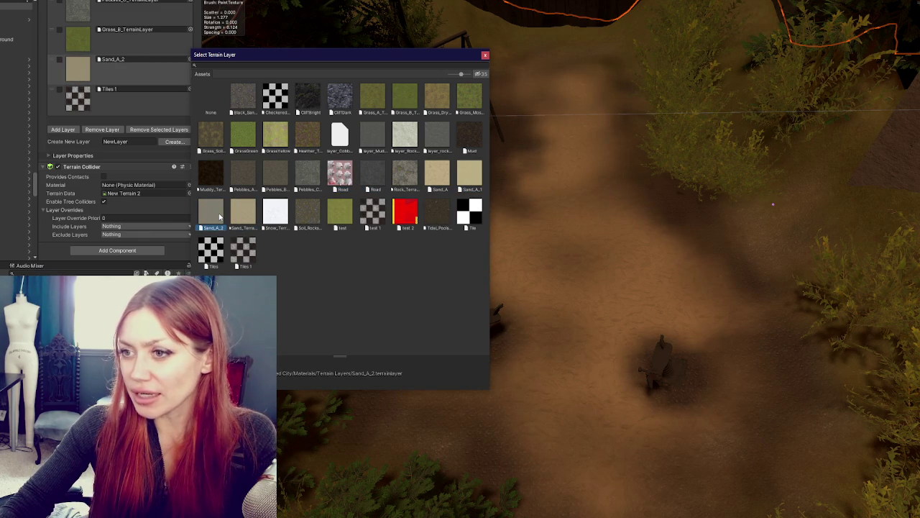
{"action": "left_click", "coordinate": [485, 55]}
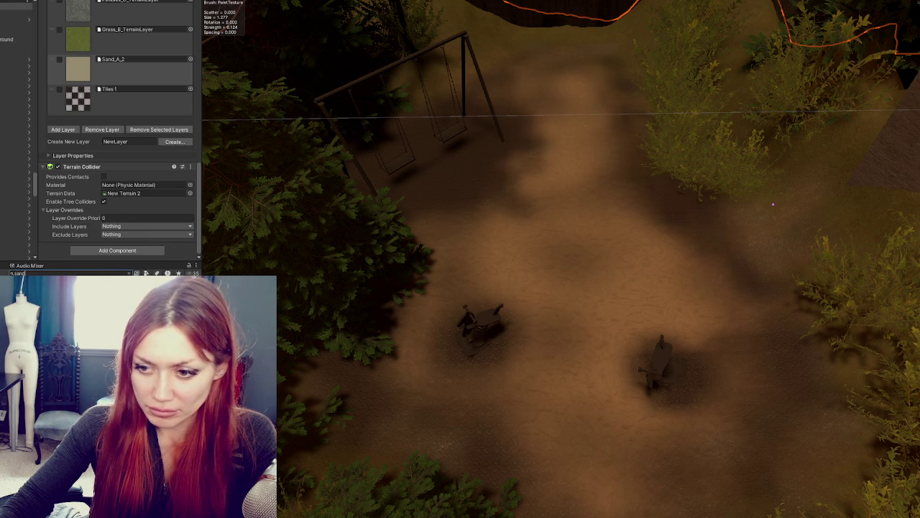
{"action": "type", "text": "sand"}
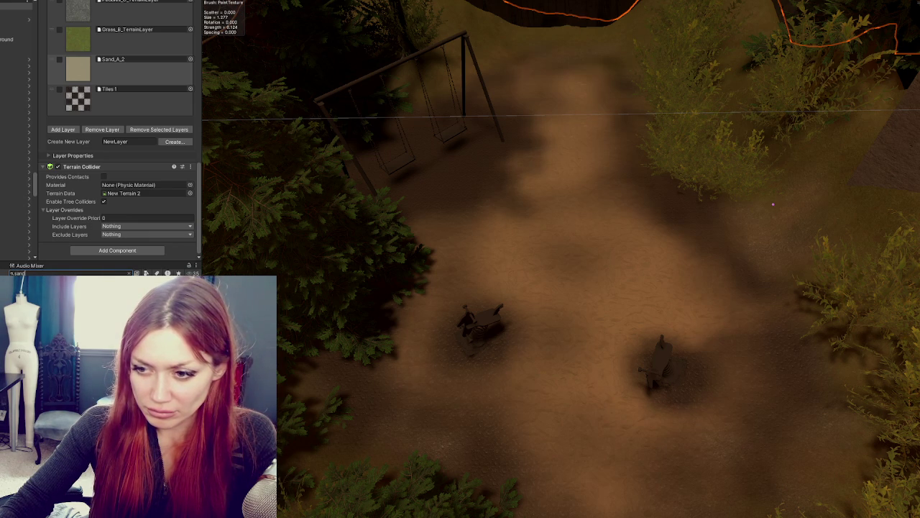
Open the Sand_A_2 terrain layer asset to show its maps and 2 × 2 tiling
{"action": "double_click", "coordinate": [113, 59]}
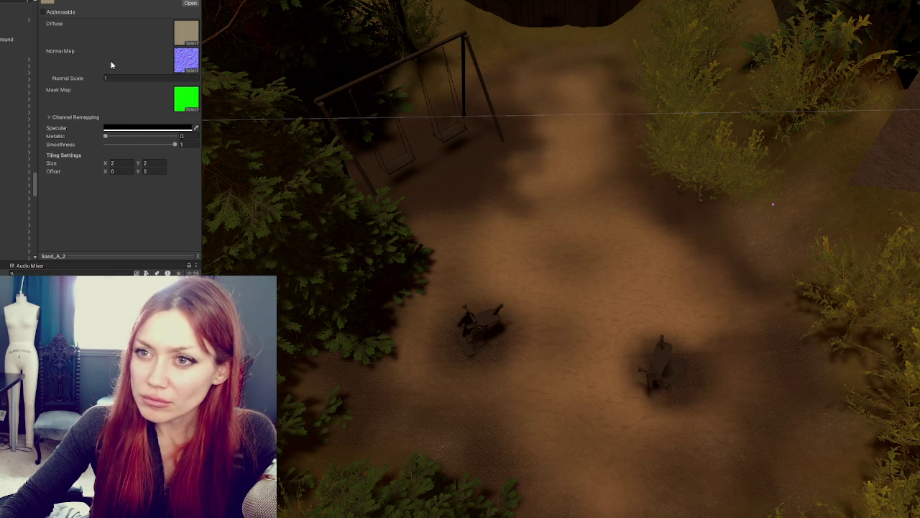
Try a 5 × 5 tiling size on Sand_A_2, then reselect the terrain and the Sand_A_2 layer
{"action": "left_click", "coordinate": [113, 161]}
{"action": "type", "text": "5"}
{"action": "key", "text": "Tab"}
{"action": "type", "text": "5"}
{"action": "key", "text": "Tab"}
{"action": "left_click", "coordinate": [485, 242]}
{"action": "scroll", "coordinate": [108, 209], "scroll_direction": "down", "scroll_amount": 10}
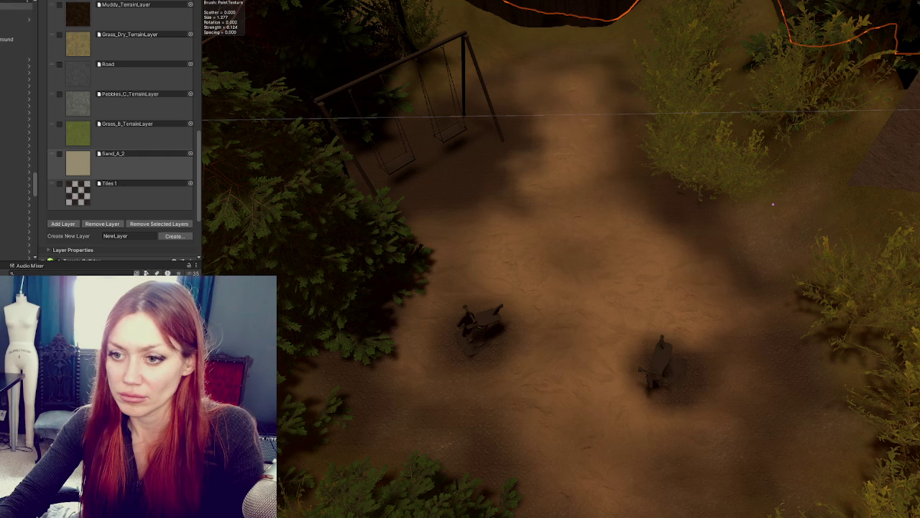
{"action": "left_click", "coordinate": [113, 158]}
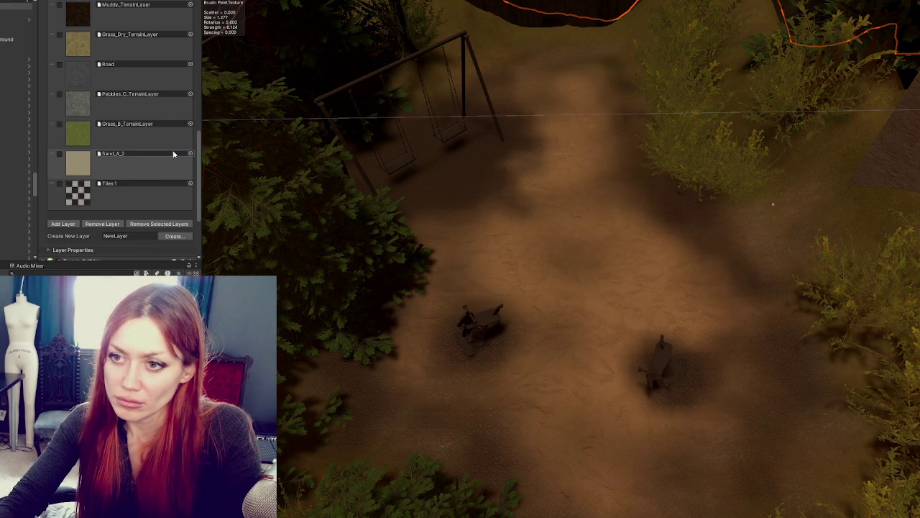
{"action": "scroll", "coordinate": [172, 154], "scroll_direction": "down", "scroll_amount": 5}
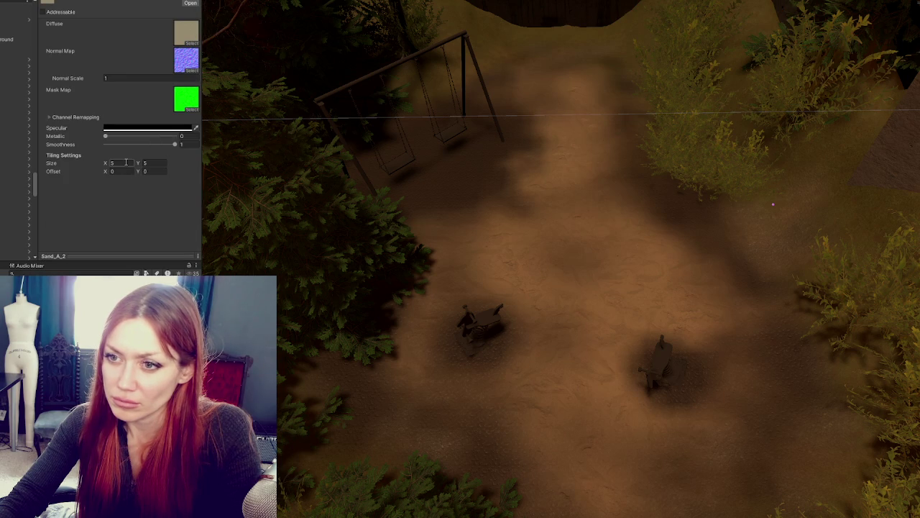
Test Sand_A_2 tiling sizes of 90, 1 × 1 and 0.5 × 0.5
{"action": "type", "text": "90"}
{"action": "key", "text": "Tab"}
{"action": "type", "text": "90"}
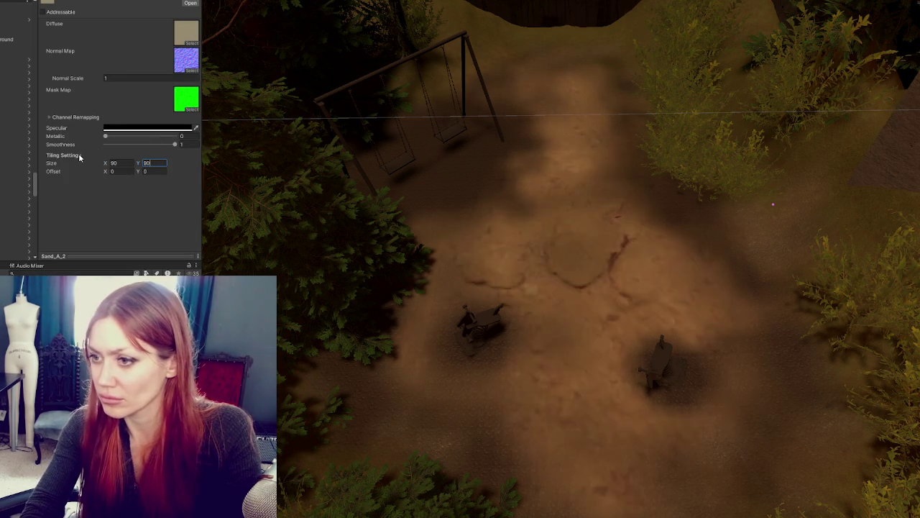
{"action": "key", "text": "shift+Tab"}
{"action": "type", "text": "1"}
{"action": "key", "text": "Tab"}
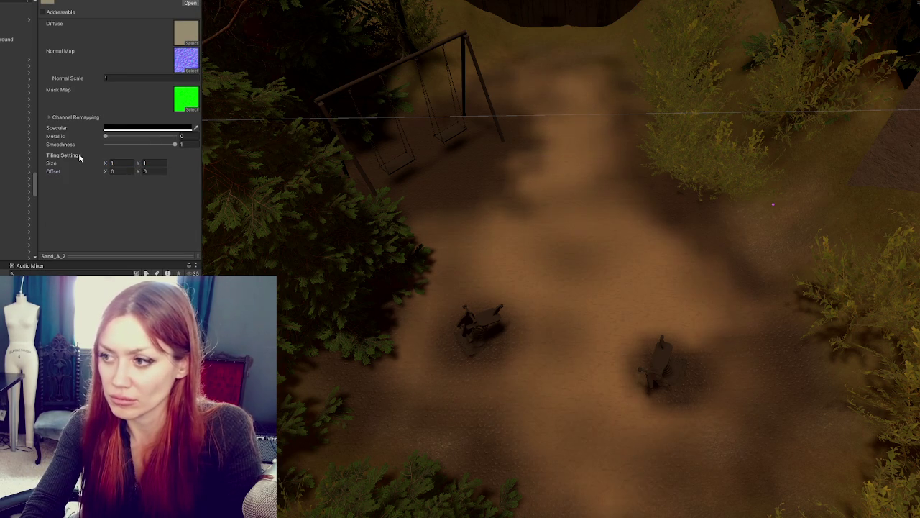
{"action": "type", "text": "1"}
{"action": "key", "text": "Tab"}
{"action": "key", "text": "shift+Tab"}
{"action": "key", "text": "shift+Tab"}
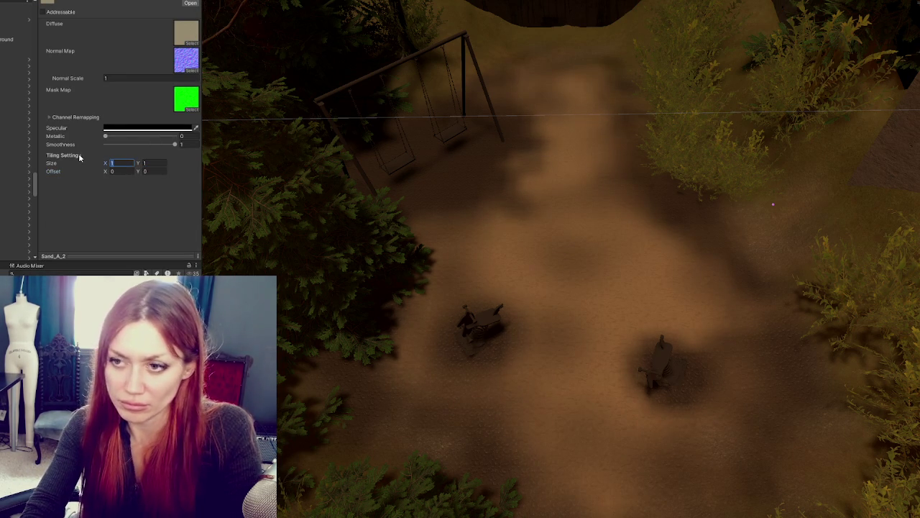
{"action": "type", "text": "0.5"}
{"action": "key", "text": "Tab"}
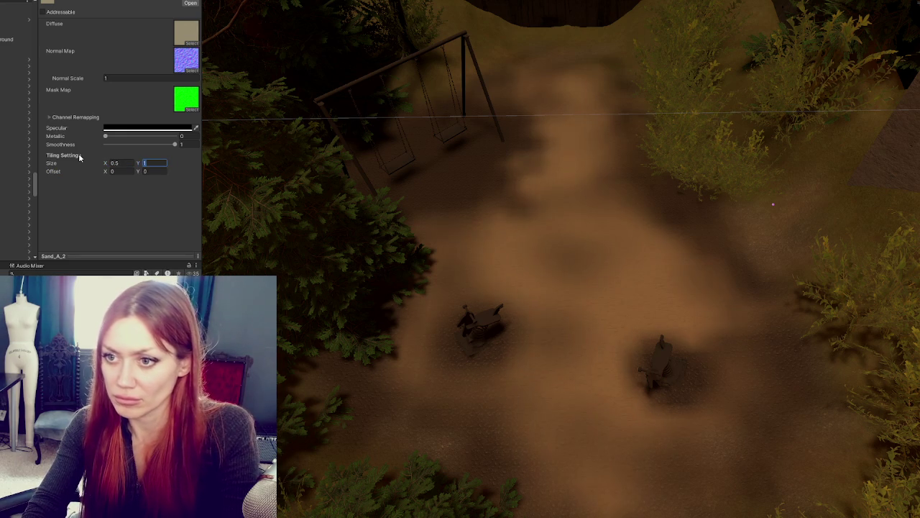
{"action": "type", "text": ".5"}
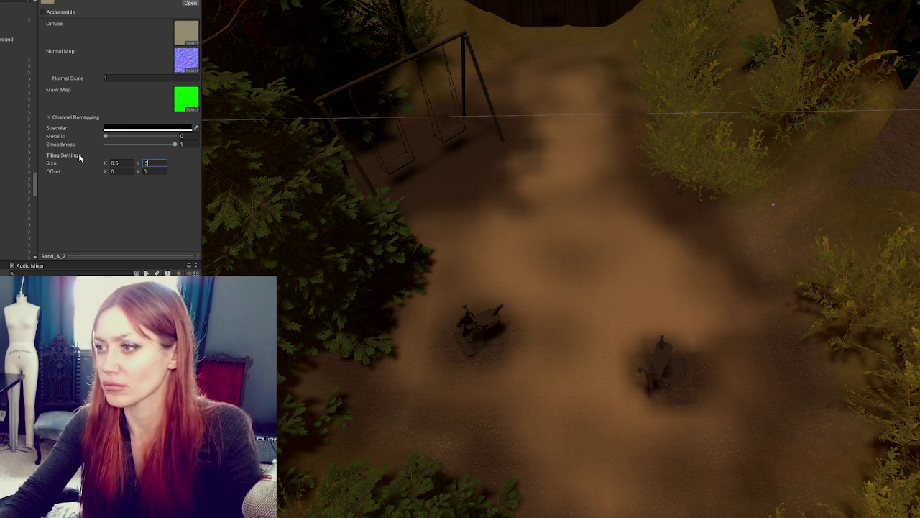
{"action": "key", "text": "shift+Tab"}
Settle on a 0.8 × 0.8 tiling size and view the playground at an angle
{"action": "type", "text": "0.8"}
{"action": "key", "text": "Tab"}
{"action": "type", "text": "8"}
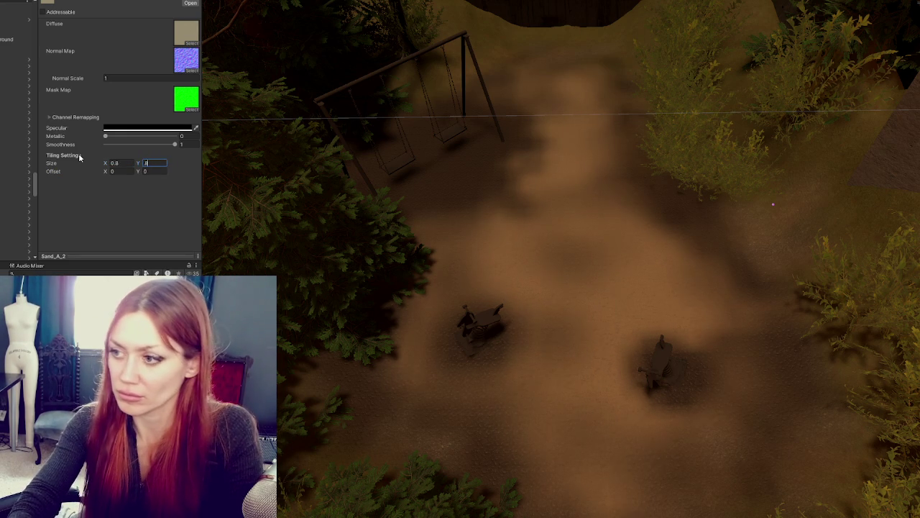
{"action": "scroll", "coordinate": [563, 353], "scroll_direction": "up", "scroll_amount": 2}
{"action": "mouse_move", "coordinate": [563, 352]}
{"action": "left_mouse_down"}
{"action": "mouse_move", "coordinate": [581, 240]}
{"action": "mouse_move", "coordinate": [567, 224]}
{"action": "mouse_move", "coordinate": [436, 230]}
{"action": "mouse_move", "coordinate": [468, 226]}
{"action": "left_mouse_up"}
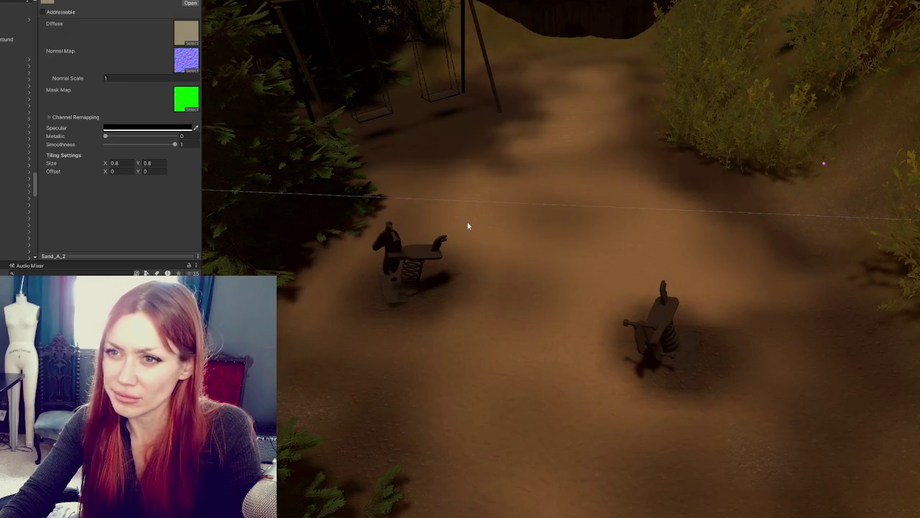
{"action": "left_click", "coordinate": [512, 229]}
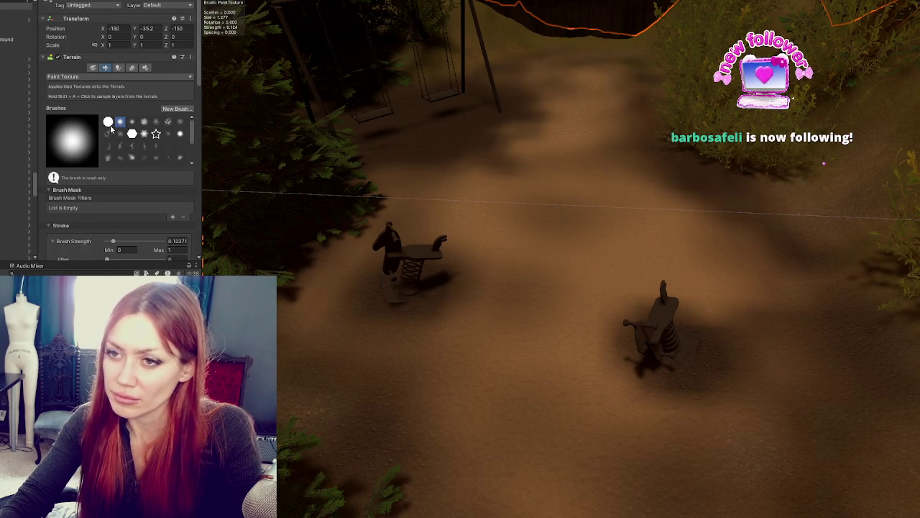
Try painting the sandy path with the Grass_B and Road layers
{"action": "scroll", "coordinate": [111, 128], "scroll_direction": "down", "scroll_amount": 10}
{"action": "left_click", "coordinate": [83, 219]}
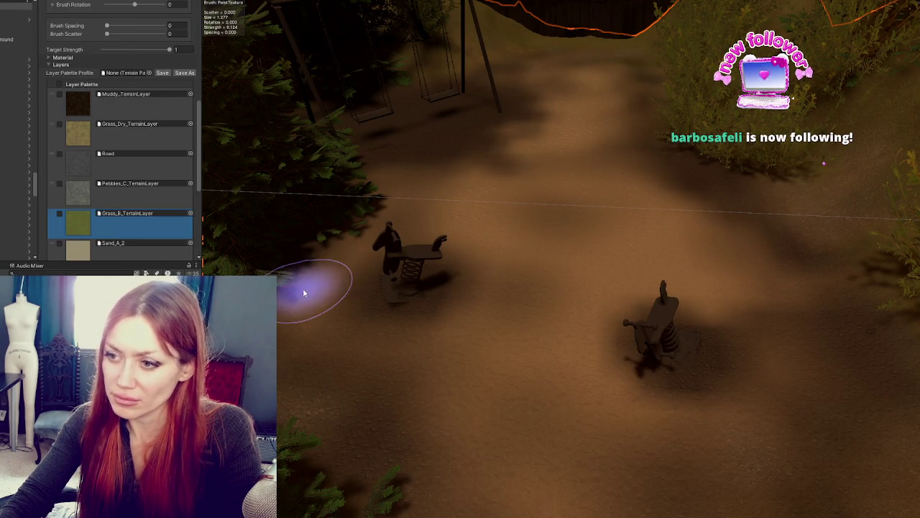
{"action": "scroll", "coordinate": [487, 381], "scroll_direction": "down", "scroll_amount": 2}
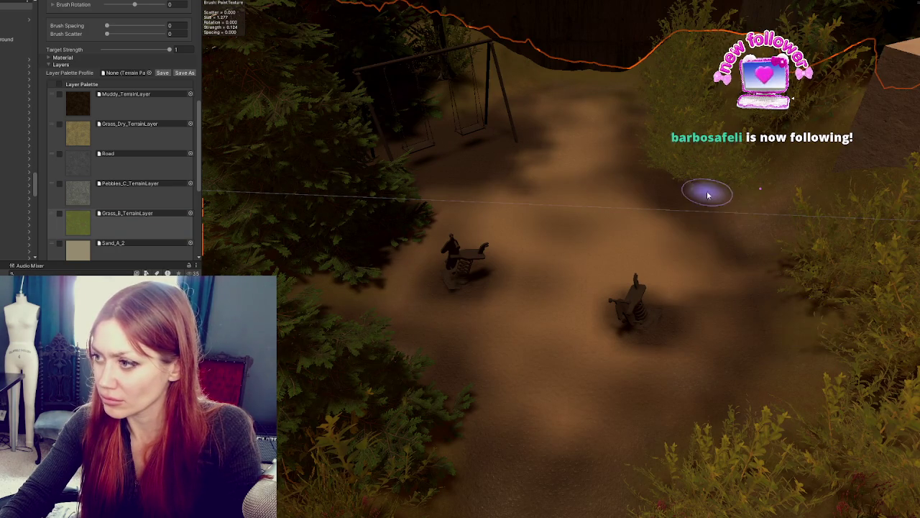
{"action": "left_click", "coordinate": [78, 158]}
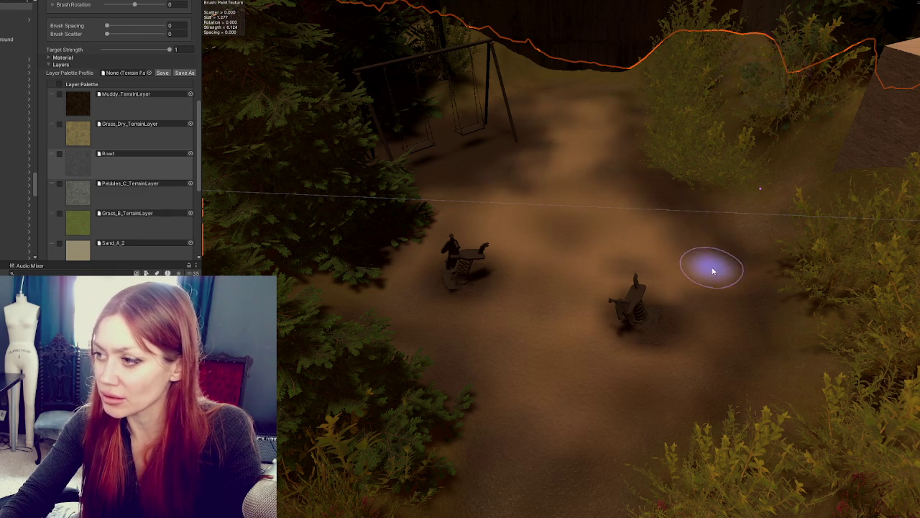
{"action": "scroll", "coordinate": [704, 323], "scroll_direction": "down", "scroll_amount": 2}
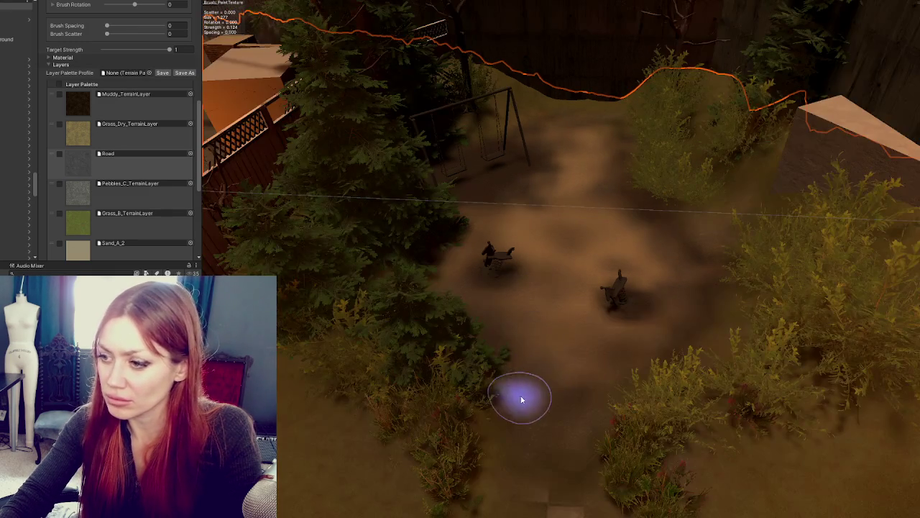
{"action": "scroll", "coordinate": [546, 391], "scroll_direction": "down", "scroll_amount": 2}
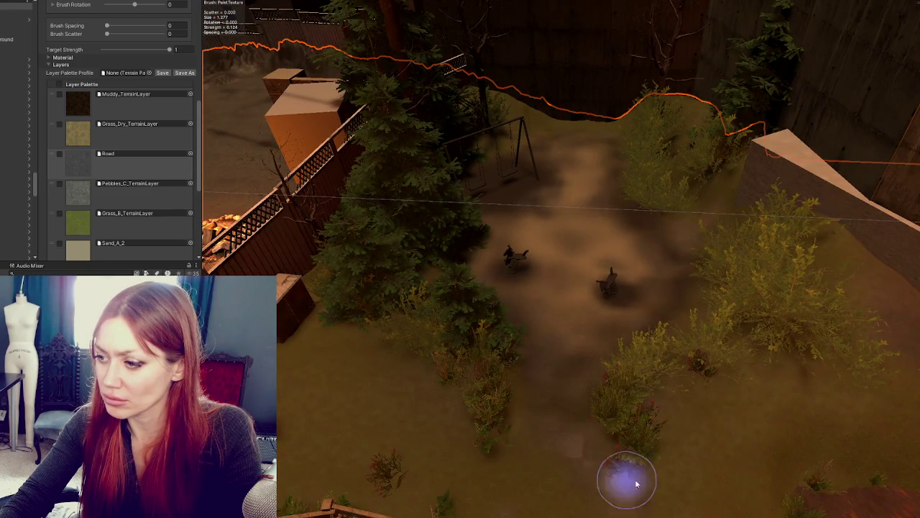
{"action": "scroll", "coordinate": [636, 483], "scroll_direction": "down", "scroll_amount": 2}
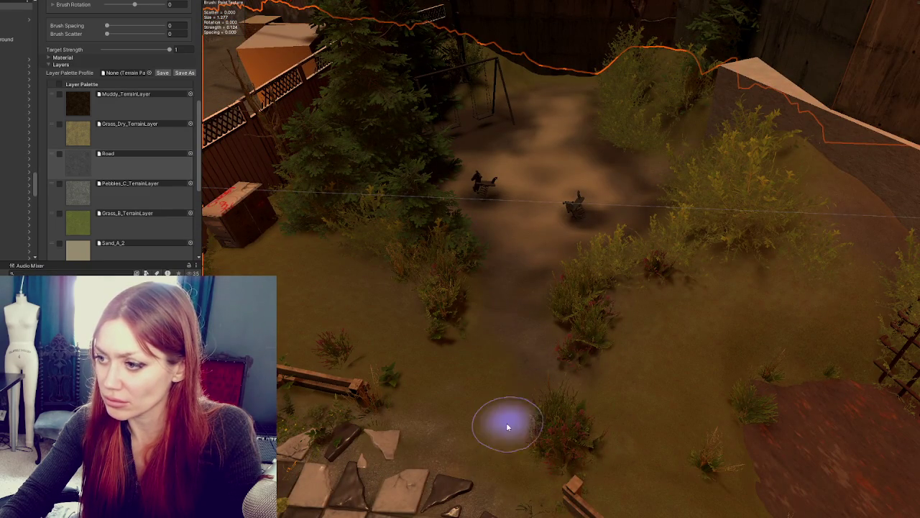
{"action": "scroll", "coordinate": [513, 421], "scroll_direction": "down", "scroll_amount": 2}
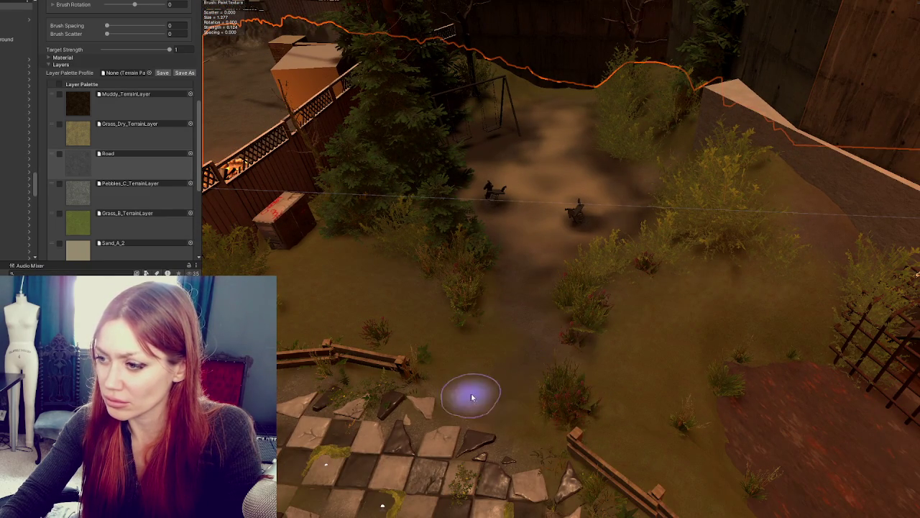
{"action": "scroll", "coordinate": [538, 407], "scroll_direction": "up", "scroll_amount": 2}
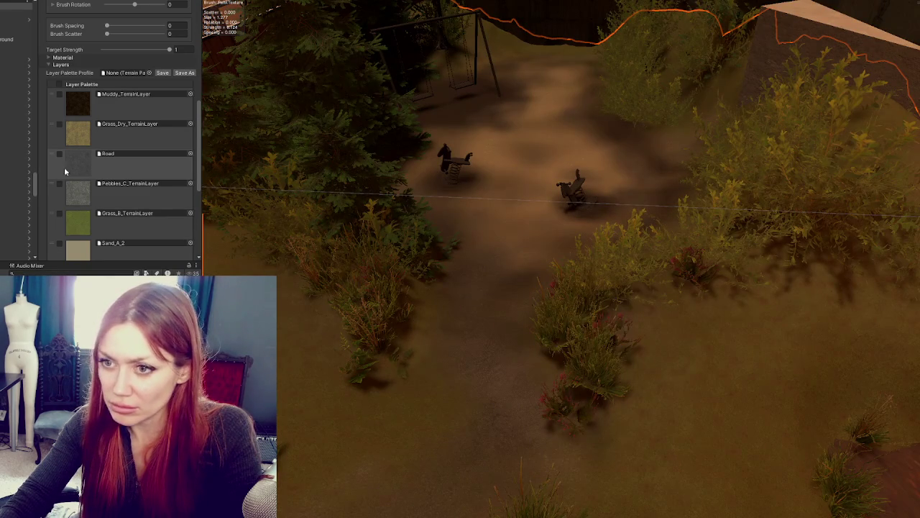
Paint darker Muddy_TerrainLayer patches along the path past the spring riders, then bring up the terrain tool list
{"action": "left_click", "coordinate": [77, 106]}
{"action": "scroll", "coordinate": [583, 339], "scroll_direction": "down", "scroll_amount": 2}
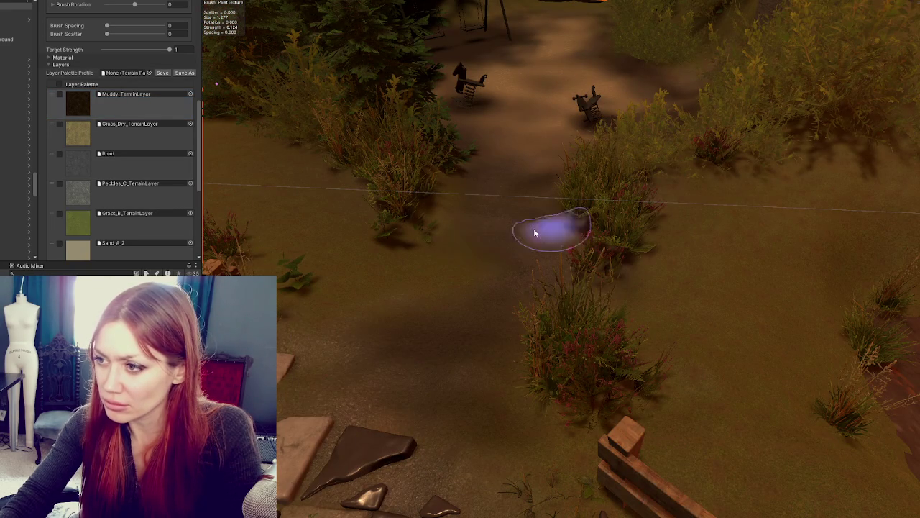
{"action": "scroll", "coordinate": [560, 139], "scroll_direction": "down", "scroll_amount": 2}
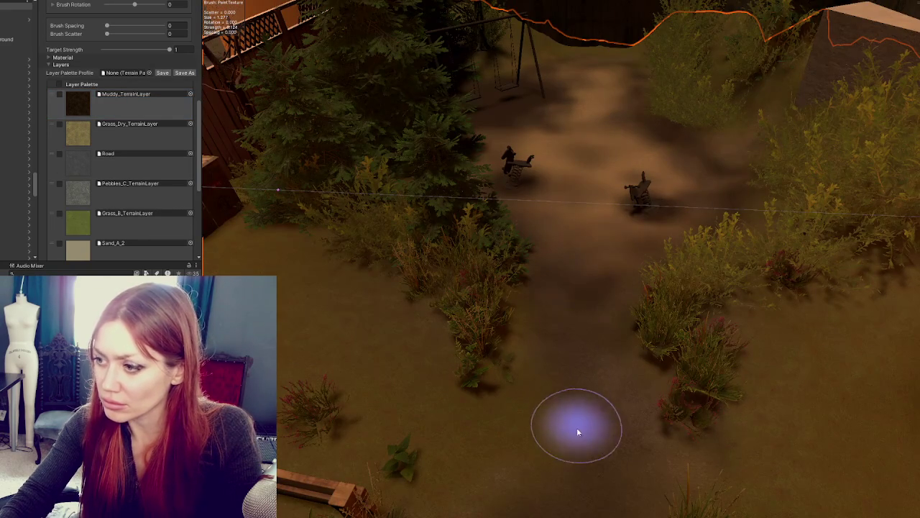
{"action": "scroll", "coordinate": [568, 204], "scroll_direction": "up", "scroll_amount": 5}
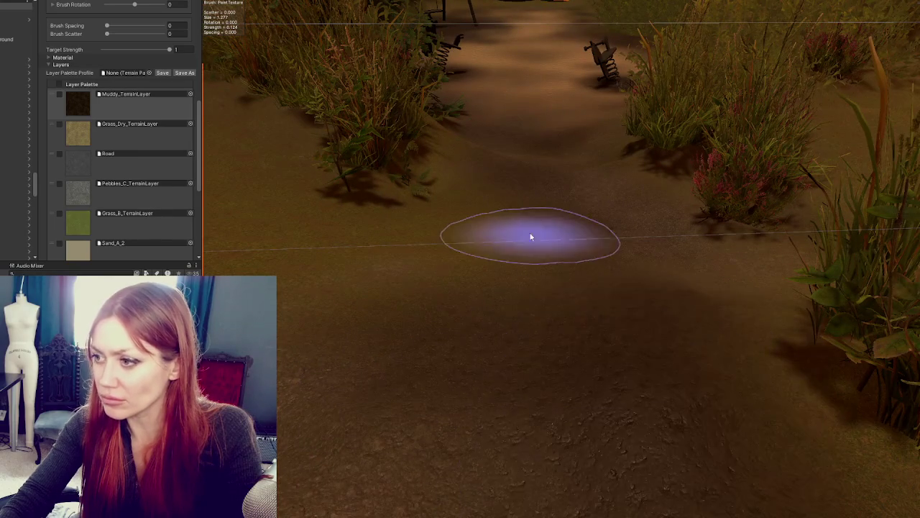
{"action": "scroll", "coordinate": [528, 255], "scroll_direction": "up", "scroll_amount": 2}
{"action": "scroll", "coordinate": [528, 256], "scroll_direction": "down", "scroll_amount": 2}
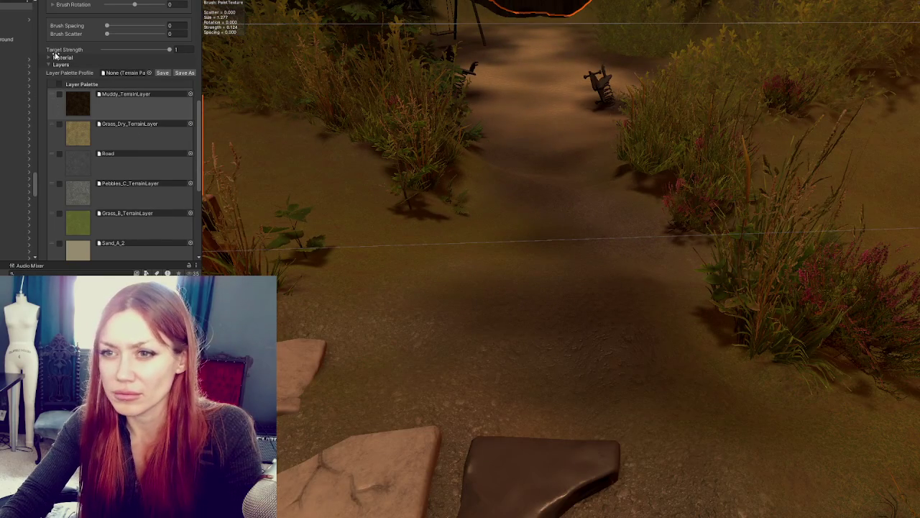
{"action": "scroll", "coordinate": [49, 52], "scroll_direction": "up", "scroll_amount": 10}
{"action": "left_click", "coordinate": [92, 76]}
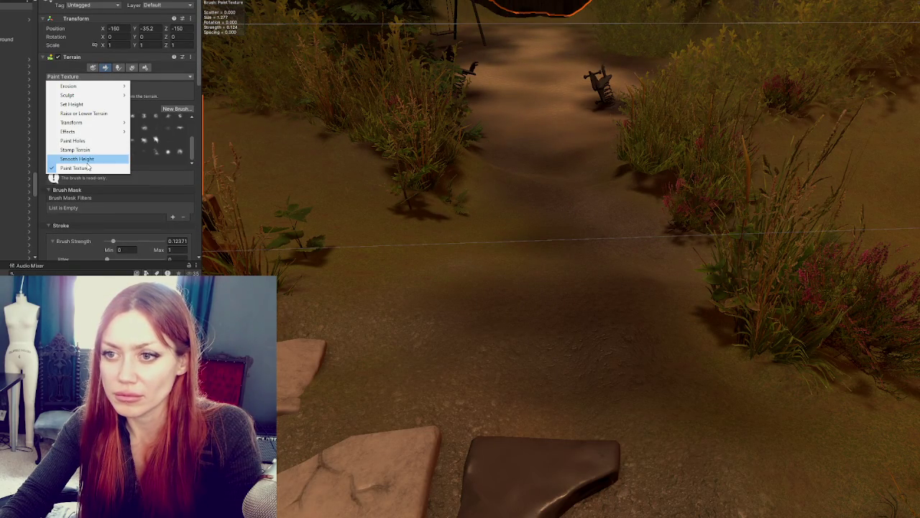
Use Smooth Height with brush size about 2.25, then switch to Raise or Lower Terrain
{"action": "left_click", "coordinate": [83, 159]}
{"action": "scroll", "coordinate": [101, 173], "scroll_direction": "down", "scroll_amount": 5}
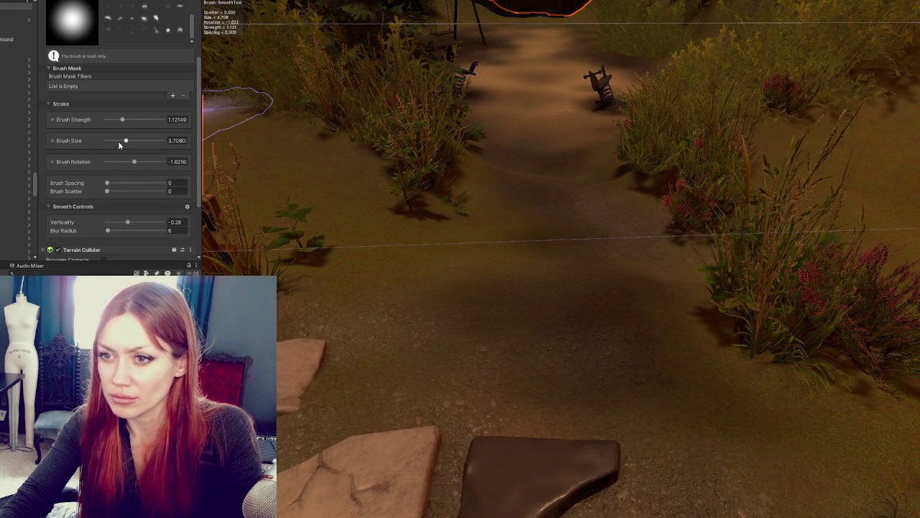
{"action": "left_click", "coordinate": [119, 141]}
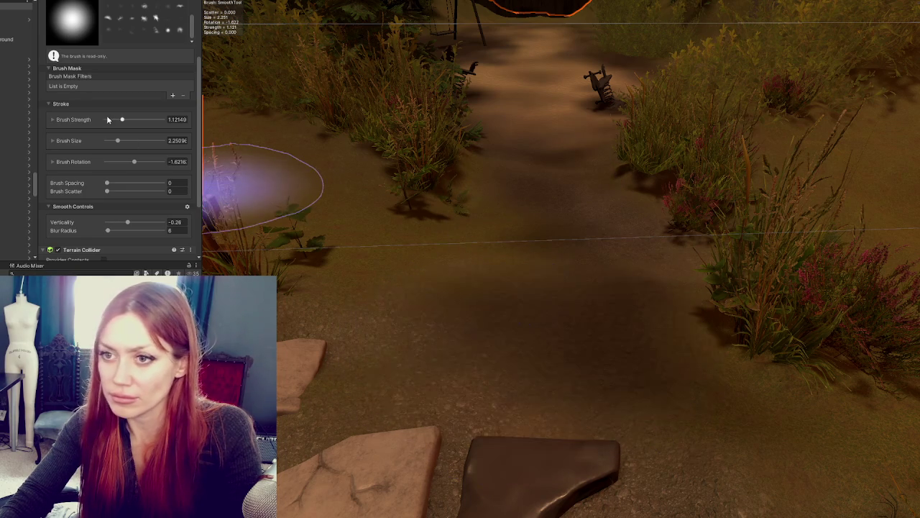
{"action": "scroll", "coordinate": [107, 121], "scroll_direction": "up", "scroll_amount": 5}
{"action": "left_click", "coordinate": [86, 76]}
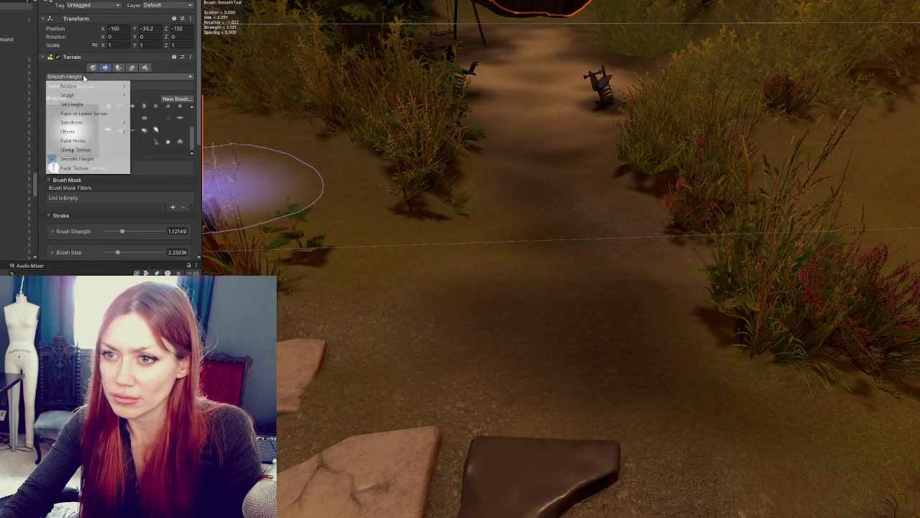
{"action": "left_click", "coordinate": [79, 114]}
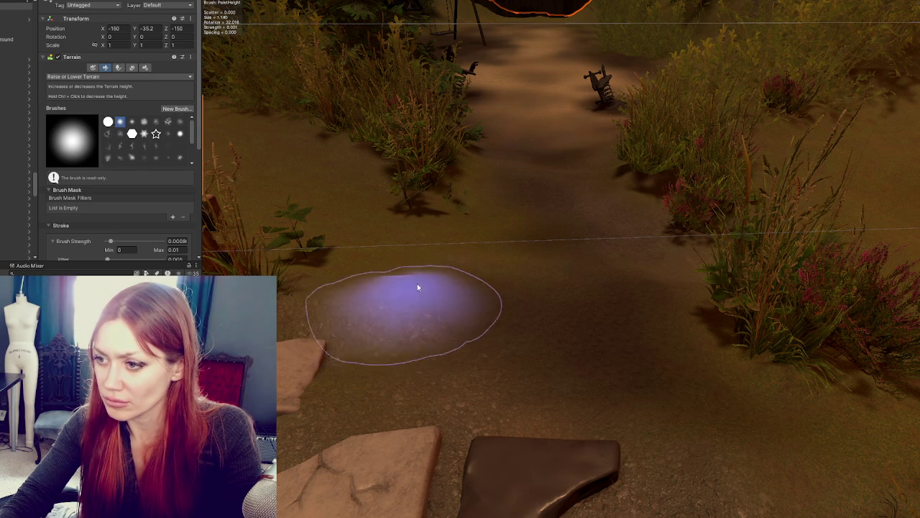
Sculpt a dip into the grass patch beside the path and inspect the ground around both spring riders
{"action": "scroll", "coordinate": [464, 237], "scroll_direction": "up", "scroll_amount": 3}
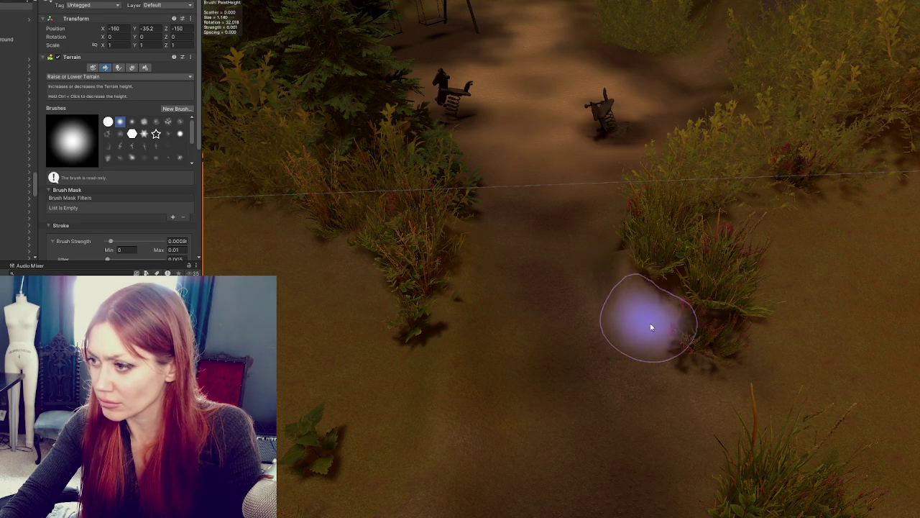
{"action": "mouse_move", "coordinate": [691, 406]}
{"action": "left_mouse_down"}
{"action": "mouse_move", "coordinate": [717, 409]}
{"action": "mouse_move", "coordinate": [681, 264]}
{"action": "left_mouse_up"}
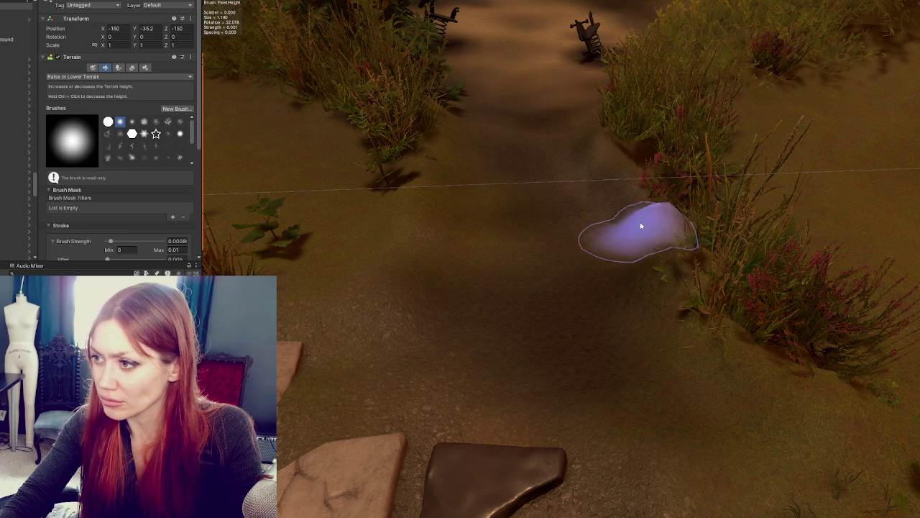
{"action": "mouse_move", "coordinate": [643, 250]}
{"action": "left_mouse_down"}
{"action": "mouse_move", "coordinate": [739, 290]}
{"action": "mouse_move", "coordinate": [654, 277]}
{"action": "mouse_move", "coordinate": [787, 267]}
{"action": "mouse_move", "coordinate": [695, 267]}
{"action": "left_mouse_up"}
{"action": "left_click_drag", "start_coordinate": [568, 281], "coordinate": [737, 267]}
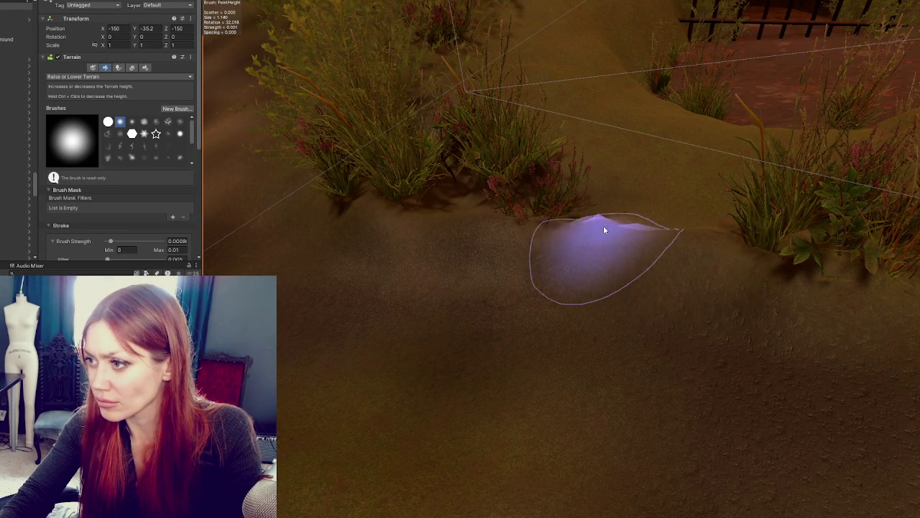
{"action": "left_click_drag", "start_coordinate": [678, 220], "coordinate": [544, 283]}
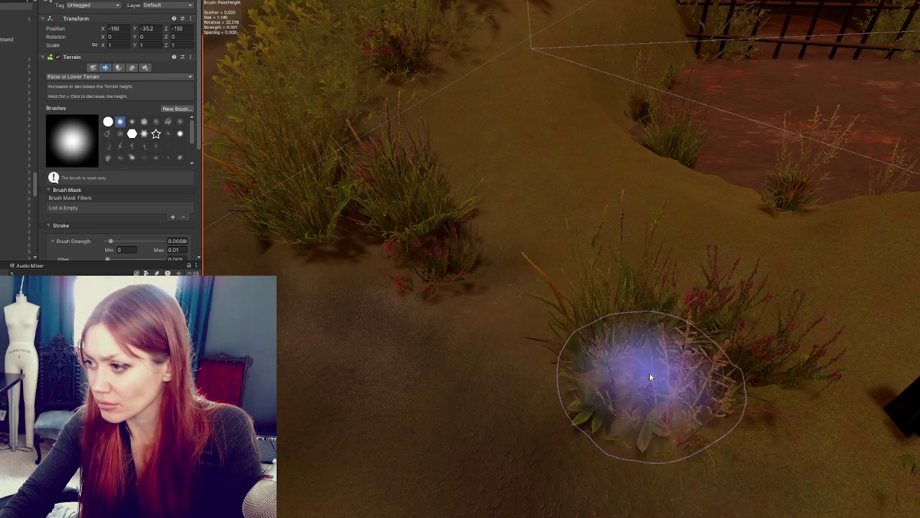
{"action": "left_click_drag", "start_coordinate": [786, 374], "coordinate": [544, 302]}
{"action": "mouse_move", "coordinate": [441, 274]}
{"action": "left_mouse_down"}
{"action": "mouse_move", "coordinate": [510, 287]}
{"action": "mouse_move", "coordinate": [438, 246]}
{"action": "mouse_move", "coordinate": [411, 263]}
{"action": "left_mouse_up"}
{"action": "scroll", "coordinate": [575, 269], "scroll_direction": "up", "scroll_amount": 3}
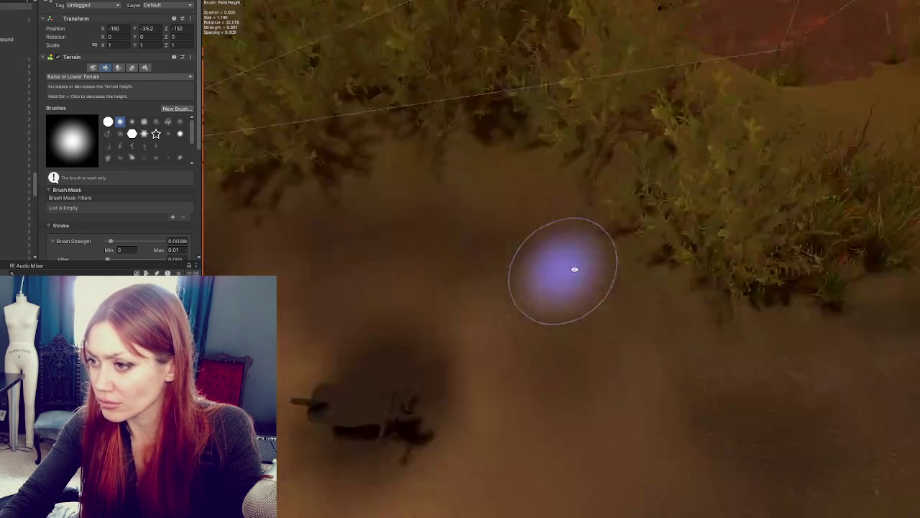
{"action": "mouse_move", "coordinate": [574, 269]}
{"action": "left_mouse_down"}
{"action": "mouse_move", "coordinate": [879, 236]}
{"action": "mouse_move", "coordinate": [693, 212]}
{"action": "mouse_move", "coordinate": [479, 230]}
{"action": "mouse_move", "coordinate": [567, 205]}
{"action": "mouse_move", "coordinate": [618, 246]}
{"action": "mouse_move", "coordinate": [583, 269]}
{"action": "mouse_move", "coordinate": [805, 230]}
{"action": "mouse_move", "coordinate": [747, 229]}
{"action": "left_mouse_up"}
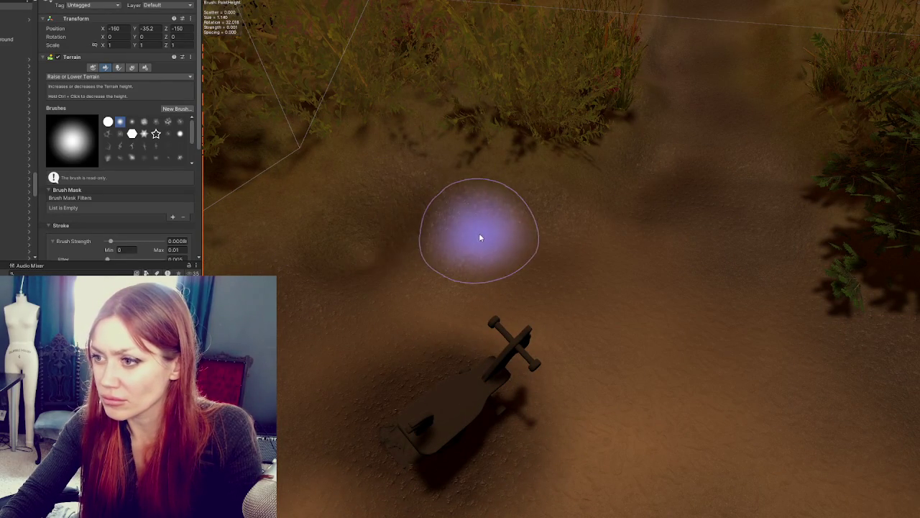
{"action": "mouse_move", "coordinate": [419, 220]}
{"action": "left_mouse_down"}
{"action": "mouse_move", "coordinate": [448, 240]}
{"action": "mouse_move", "coordinate": [653, 218]}
{"action": "mouse_move", "coordinate": [684, 232]}
{"action": "mouse_move", "coordinate": [612, 237]}
{"action": "mouse_move", "coordinate": [739, 244]}
{"action": "mouse_move", "coordinate": [600, 229]}
{"action": "mouse_move", "coordinate": [723, 180]}
{"action": "mouse_move", "coordinate": [725, 192]}
{"action": "left_mouse_up"}
{"action": "mouse_move", "coordinate": [545, 205]}
{"action": "left_mouse_down"}
{"action": "mouse_move", "coordinate": [664, 161]}
{"action": "mouse_move", "coordinate": [582, 308]}
{"action": "left_mouse_up"}
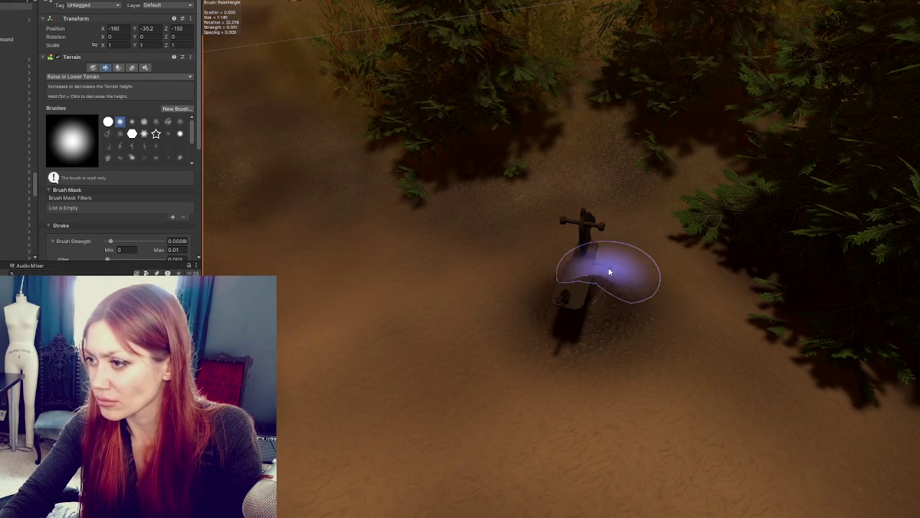
{"action": "scroll", "coordinate": [609, 272], "scroll_direction": "down", "scroll_amount": 3}
{"action": "left_click_drag", "start_coordinate": [530, 300], "coordinate": [639, 291]}
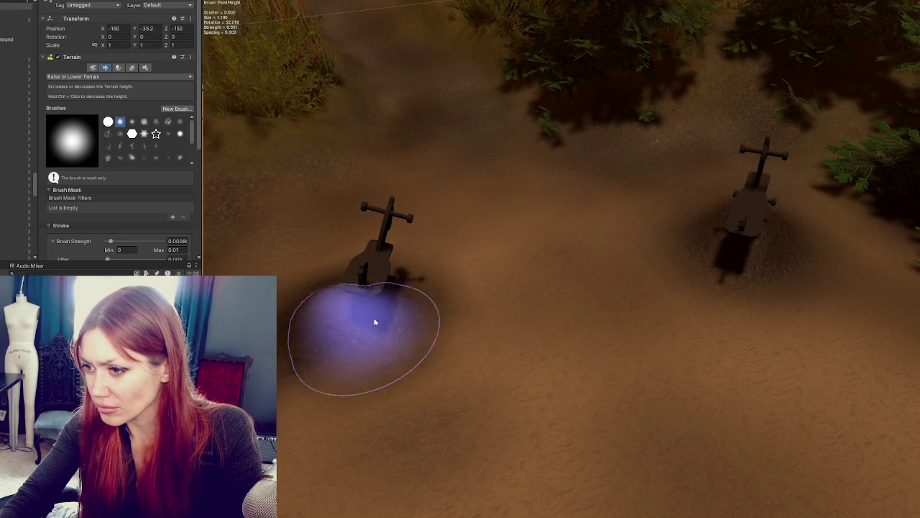
{"action": "left_click", "coordinate": [67, 273]}
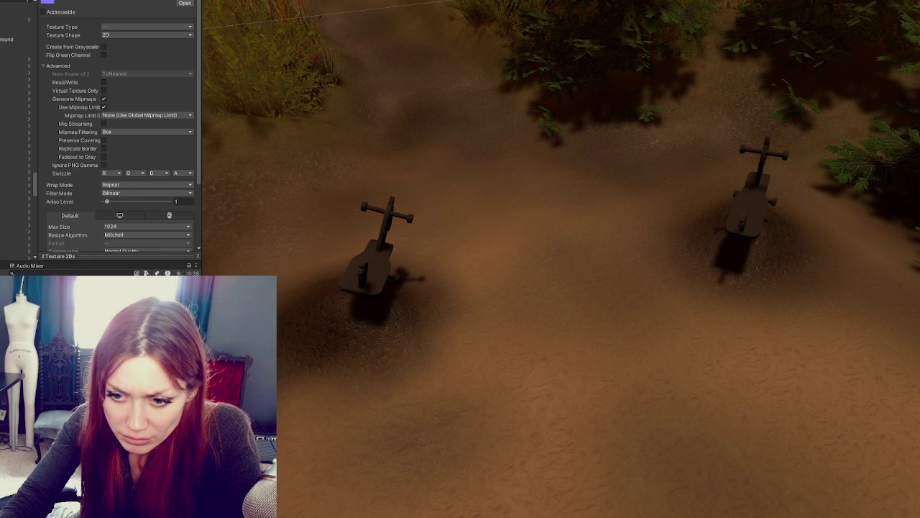
Create a new folder in the Project window
{"action": "right_click", "coordinate": [95, 191]}
{"action": "mouse_move", "coordinate": [165, 195]}
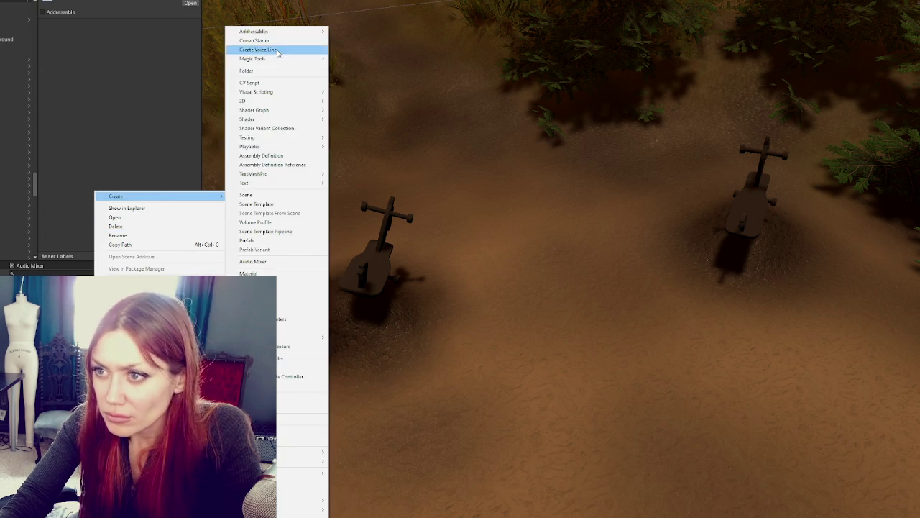
{"action": "left_click", "coordinate": [280, 70]}
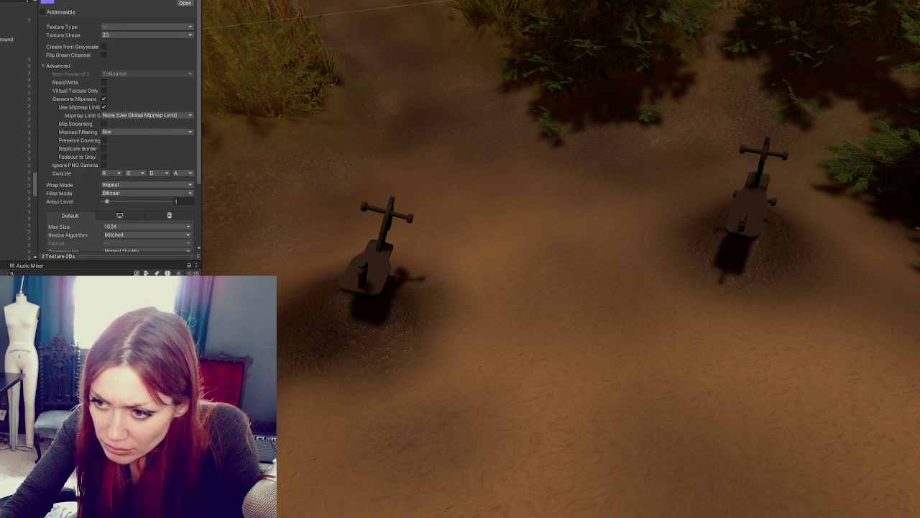
Dismiss a second create menu and reselect the terrain to show its Raise or Lower settings
{"action": "right_click", "coordinate": [53, 101]}
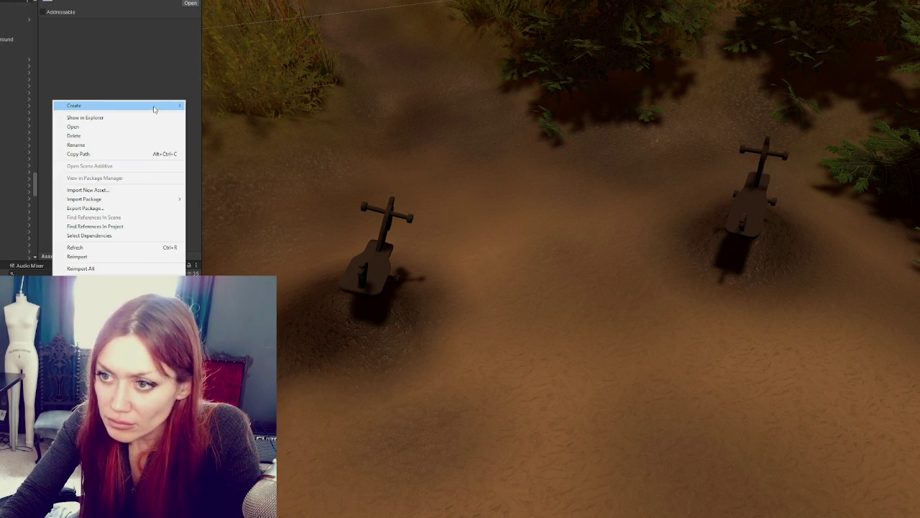
{"action": "mouse_move", "coordinate": [158, 108]}
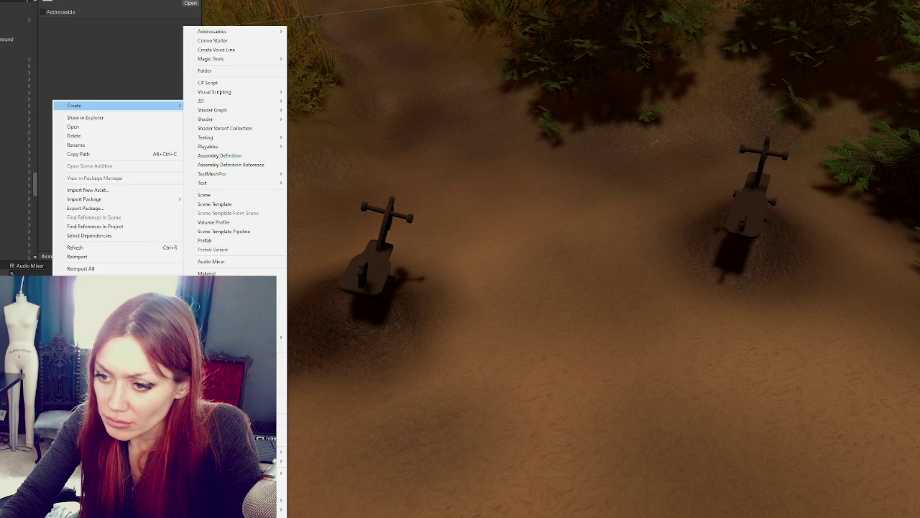
{"action": "key", "text": "Escape"}
{"action": "left_click", "coordinate": [374, 392]}
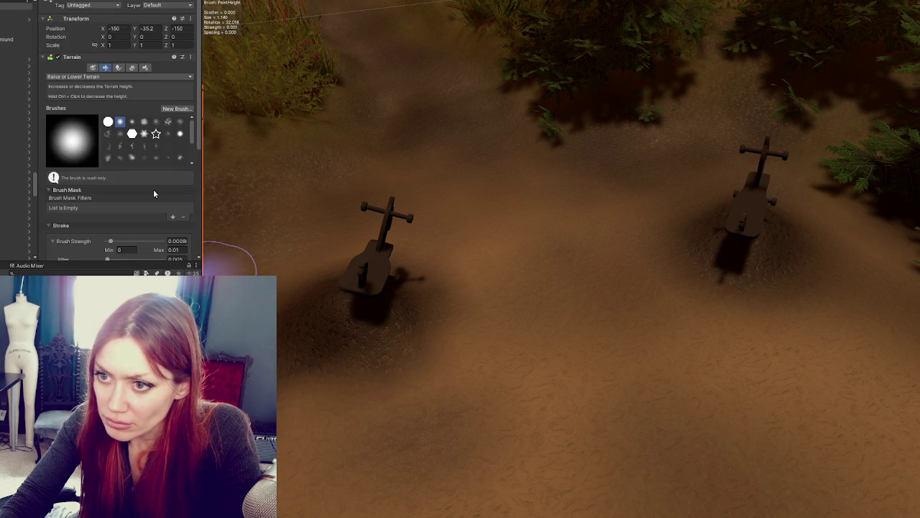
Switch the terrain tool to Paint Texture
{"action": "scroll", "coordinate": [124, 172], "scroll_direction": "down", "scroll_amount": 5}
{"action": "scroll", "coordinate": [79, 85], "scroll_direction": "up", "scroll_amount": 4}
{"action": "scroll", "coordinate": [79, 84], "scroll_direction": "up", "scroll_amount": 2}
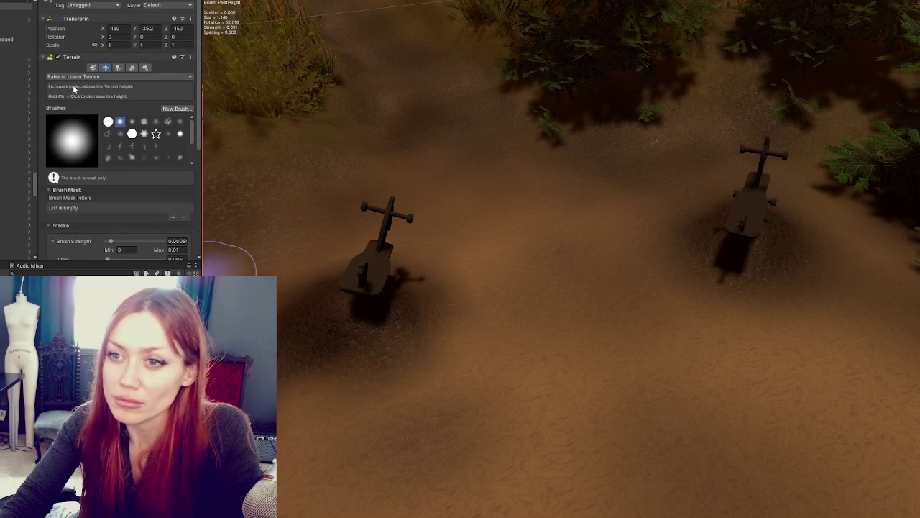
{"action": "left_click", "coordinate": [76, 79]}
{"action": "left_click", "coordinate": [82, 165]}
{"action": "scroll", "coordinate": [92, 176], "scroll_direction": "down", "scroll_amount": 3}
{"action": "scroll", "coordinate": [92, 176], "scroll_direction": "down", "scroll_amount": 10}
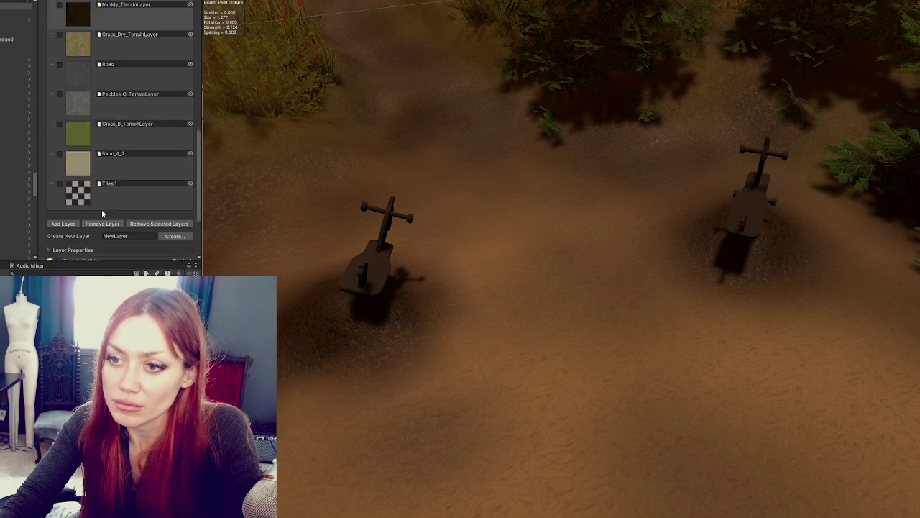
Create a new terrain layer named 'Park Tile' using the red texture
{"action": "left_click", "coordinate": [108, 213]}
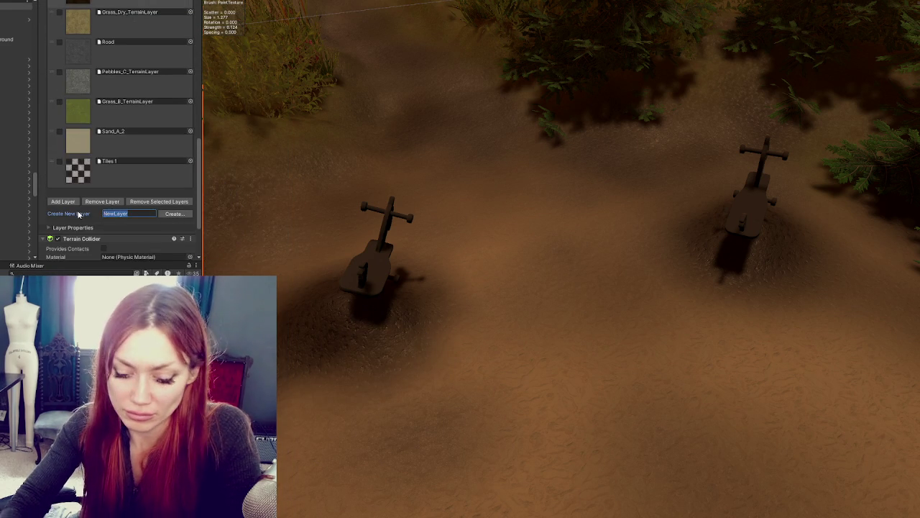
{"action": "type", "text": "Park Tile"}
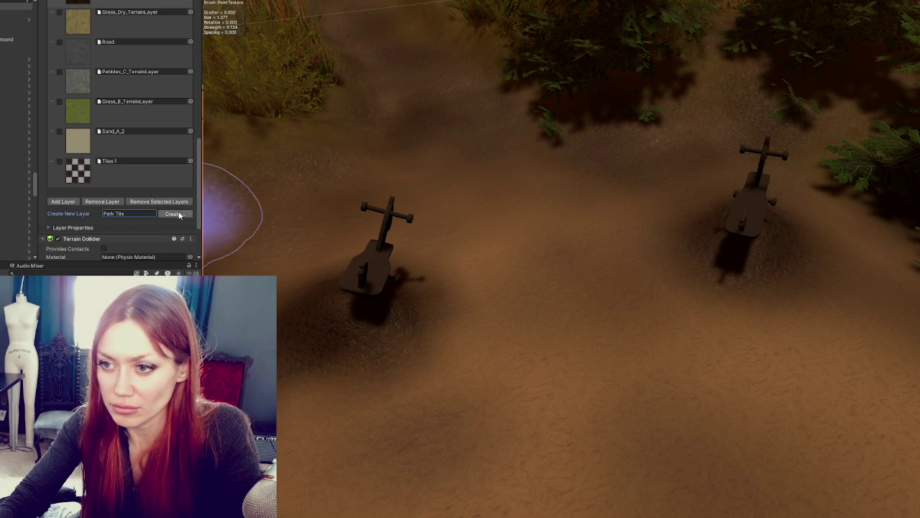
{"action": "left_click", "coordinate": [176, 215]}
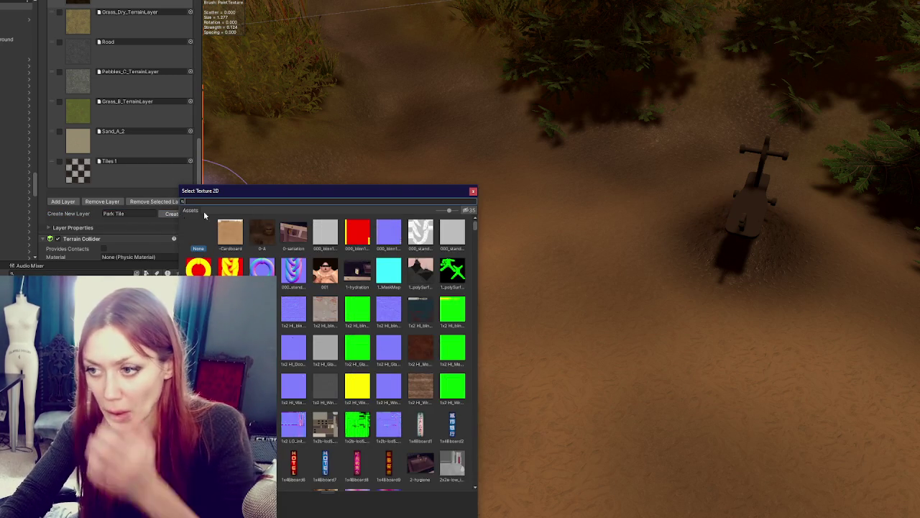
{"action": "double_click", "coordinate": [357, 235]}
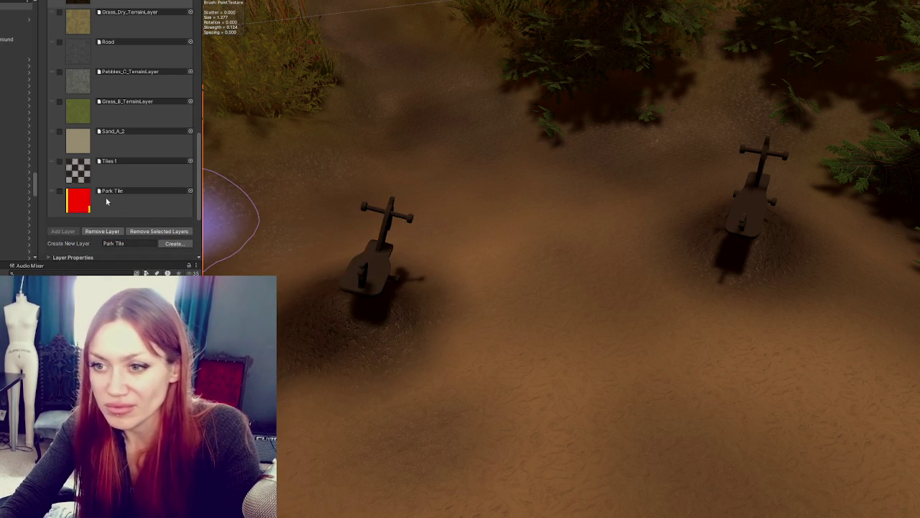
Clear Park Tile's red diffuse texture and assign cyan mask and purple normal maps
{"action": "left_click", "coordinate": [80, 206]}
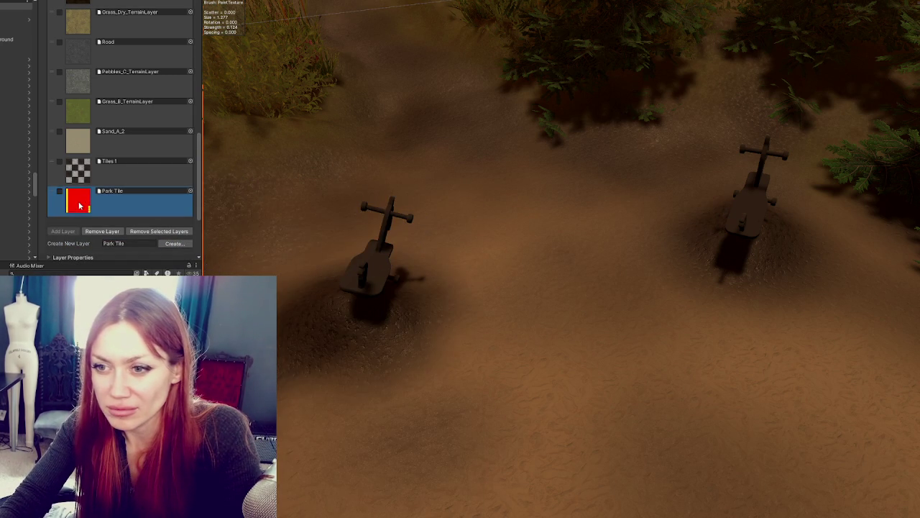
{"action": "left_click", "coordinate": [189, 190]}
{"action": "key", "text": "Escape"}
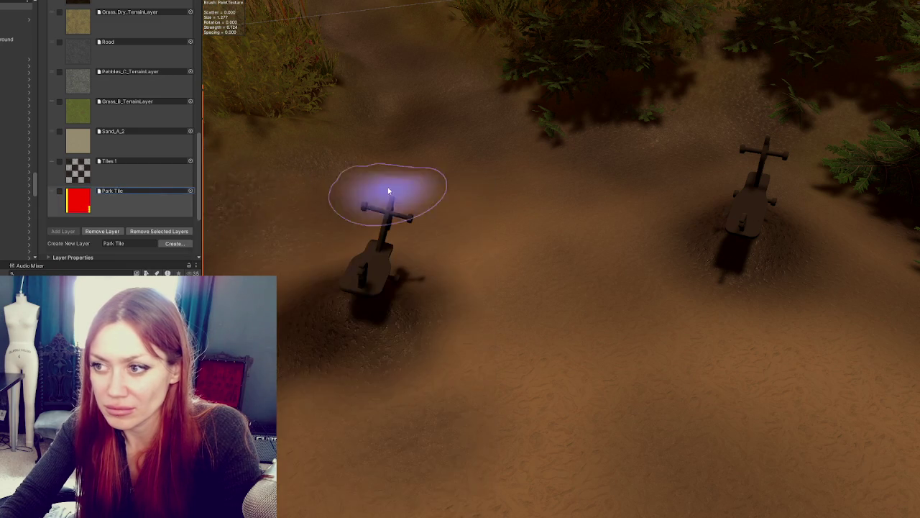
{"action": "scroll", "coordinate": [183, 34], "scroll_direction": "down", "scroll_amount": 10}
{"action": "key", "text": "Delete"}
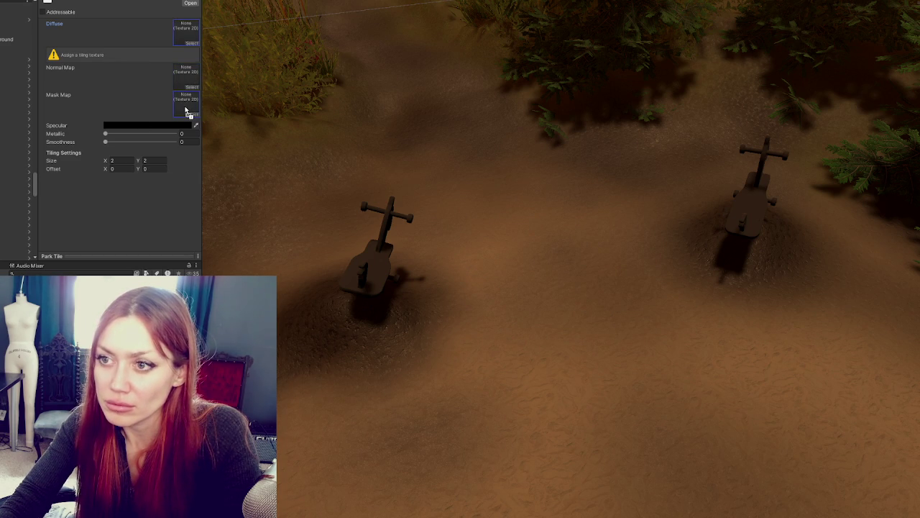
{"action": "left_click_drag", "start_coordinate": [186, 111], "coordinate": [186, 112]}
{"action": "left_click_drag", "start_coordinate": [185, 74], "coordinate": [184, 75]}
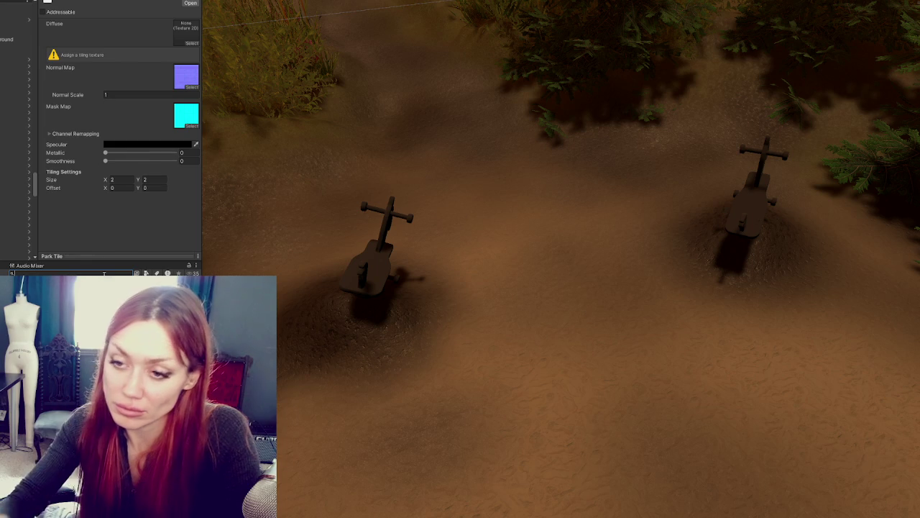
Pick the grey stone texture from the Select Texture 2D picker as Park Tile's diffuse
{"action": "left_click", "coordinate": [191, 42]}
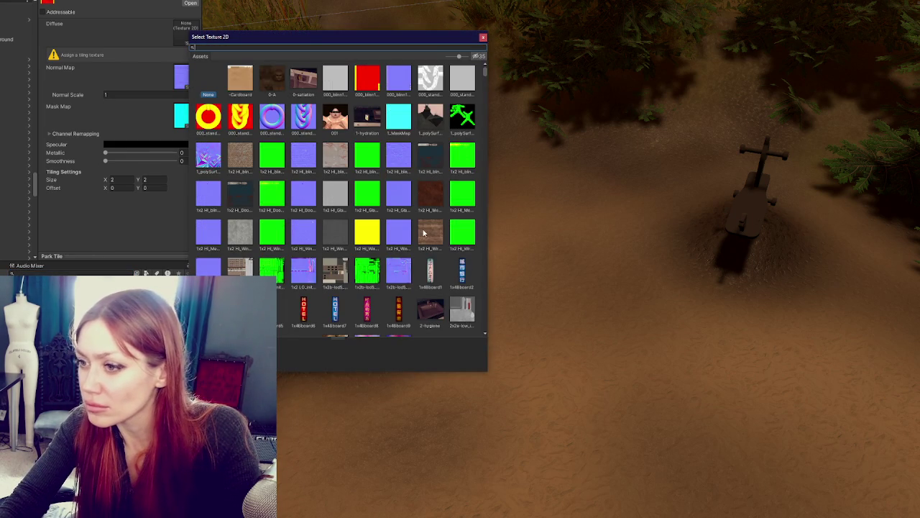
{"action": "scroll", "coordinate": [240, 234], "scroll_direction": "down", "scroll_amount": 5}
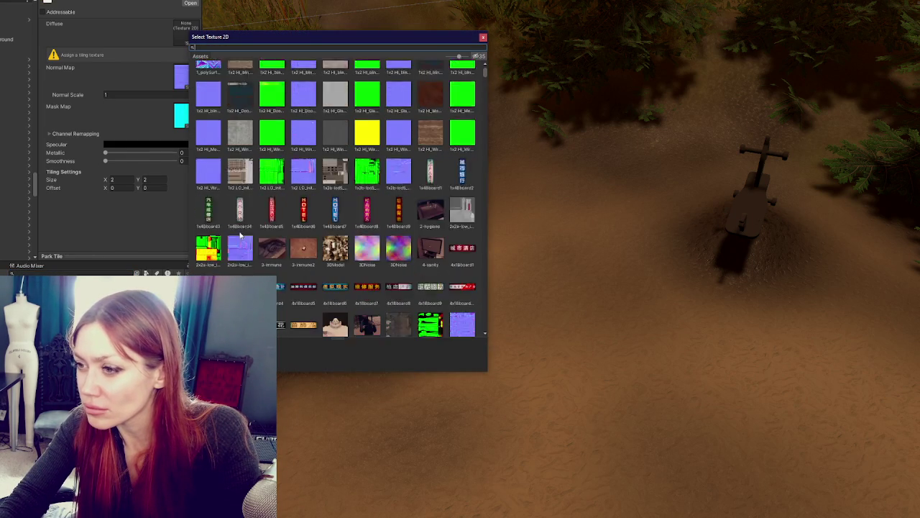
{"action": "scroll", "coordinate": [240, 234], "scroll_direction": "down", "scroll_amount": 7}
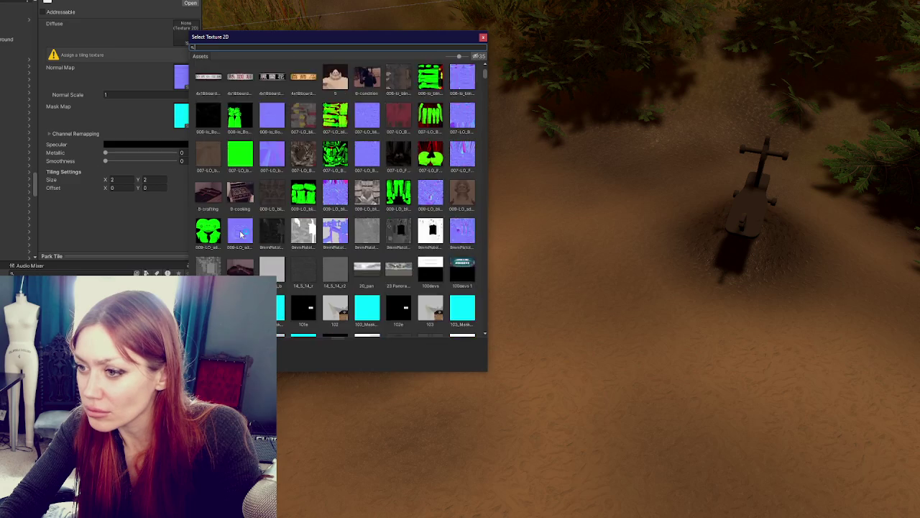
{"action": "scroll", "coordinate": [242, 234], "scroll_direction": "down", "scroll_amount": 3}
{"action": "scroll", "coordinate": [240, 228], "scroll_direction": "up", "scroll_amount": 10}
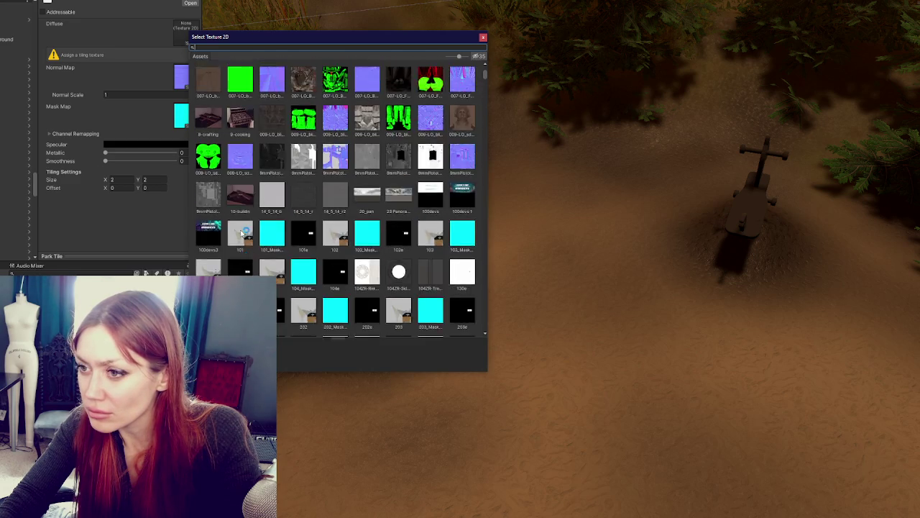
{"action": "scroll", "coordinate": [240, 228], "scroll_direction": "up", "scroll_amount": 4}
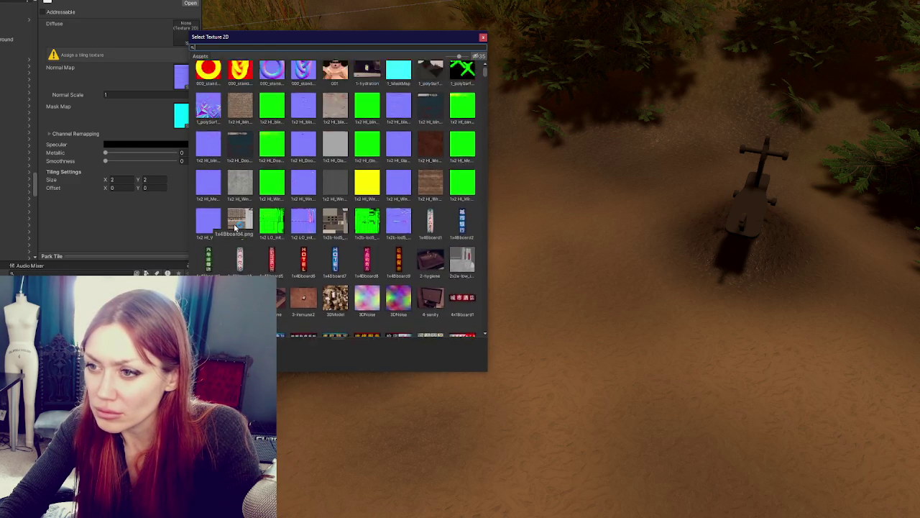
{"action": "double_click", "coordinate": [227, 215]}
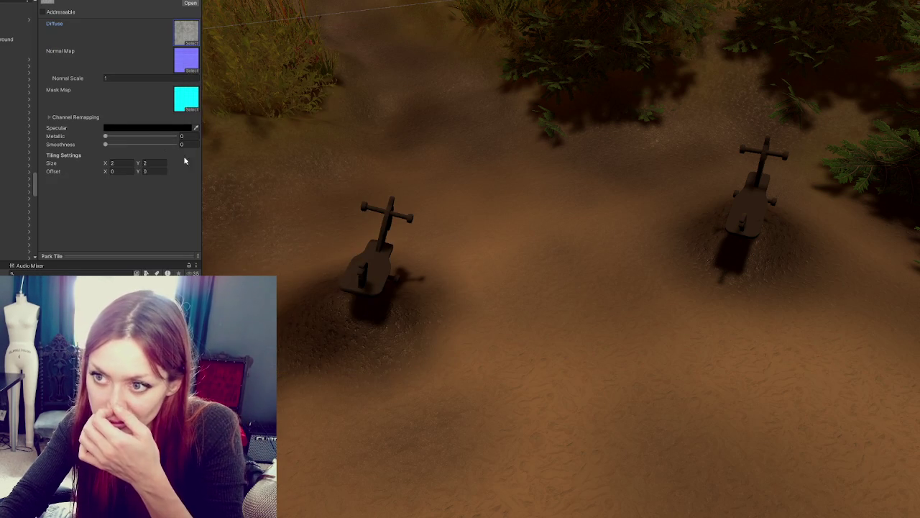
{"action": "scroll", "coordinate": [112, 116], "scroll_direction": "up", "scroll_amount": 10}
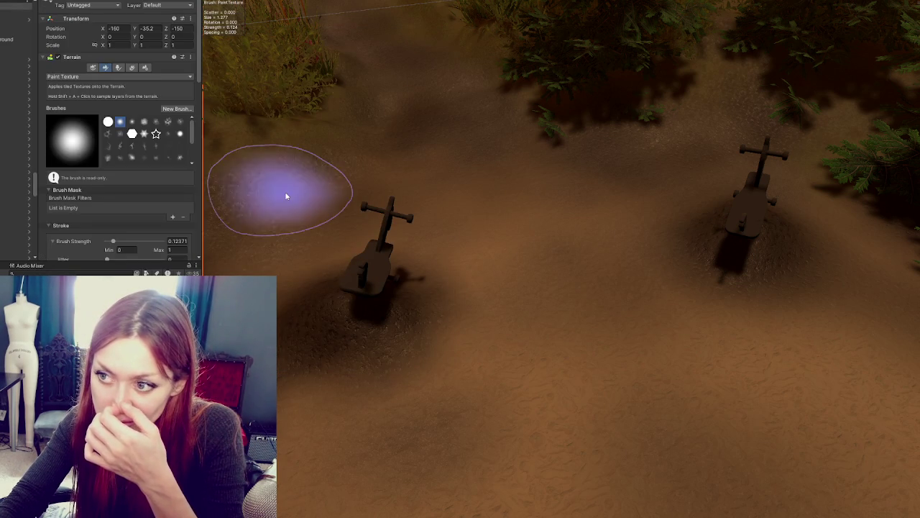
Drag the Park Tile layer above Tiles 1 in the terrain layer list
{"action": "scroll", "coordinate": [83, 190], "scroll_direction": "down", "scroll_amount": 5}
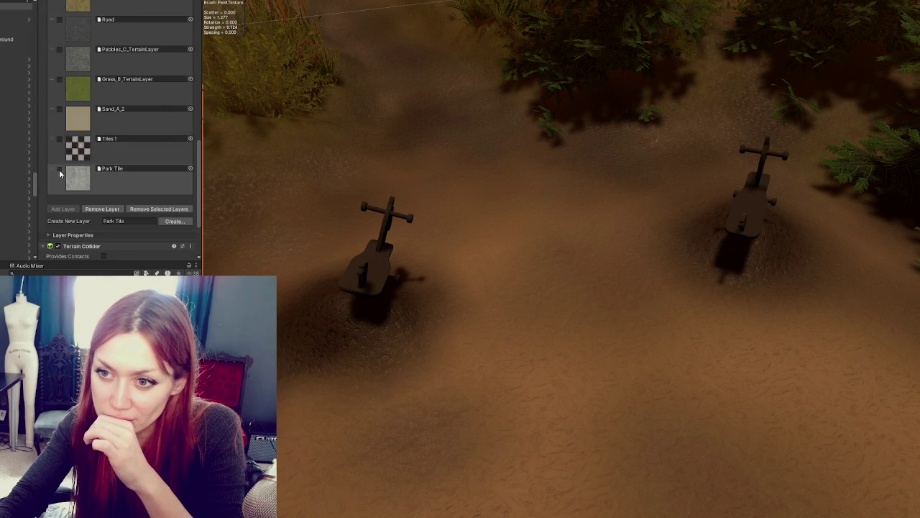
{"action": "left_click_drag", "start_coordinate": [51, 168], "coordinate": [55, 113]}
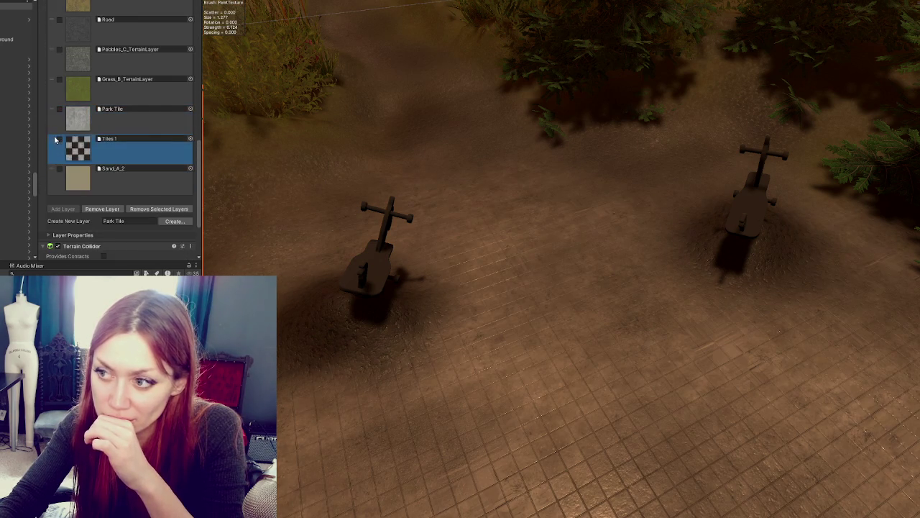
{"action": "scroll", "coordinate": [585, 285], "scroll_direction": "down", "scroll_amount": 3}
{"action": "scroll", "coordinate": [585, 285], "scroll_direction": "up", "scroll_amount": 4}
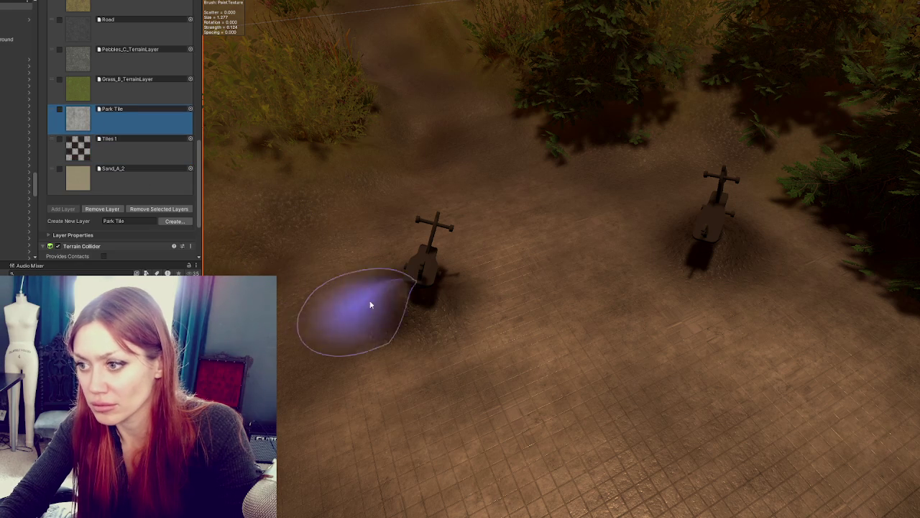
Fly around the Scene view to inspect the paving, benches, swing set and spring riders
{"action": "mouse_move", "coordinate": [748, 271]}
{"action": "left_mouse_down"}
{"action": "mouse_move", "coordinate": [751, 407]}
{"action": "mouse_move", "coordinate": [696, 347]}
{"action": "left_mouse_up"}
{"action": "mouse_move", "coordinate": [811, 362]}
{"action": "left_mouse_down"}
{"action": "mouse_move", "coordinate": [754, 310]}
{"action": "mouse_move", "coordinate": [533, 278]}
{"action": "mouse_move", "coordinate": [581, 257]}
{"action": "mouse_move", "coordinate": [682, 320]}
{"action": "left_mouse_up"}
{"action": "mouse_move", "coordinate": [528, 356]}
{"action": "left_mouse_down"}
{"action": "mouse_move", "coordinate": [686, 396]}
{"action": "mouse_move", "coordinate": [769, 319]}
{"action": "mouse_move", "coordinate": [501, 413]}
{"action": "left_mouse_up"}
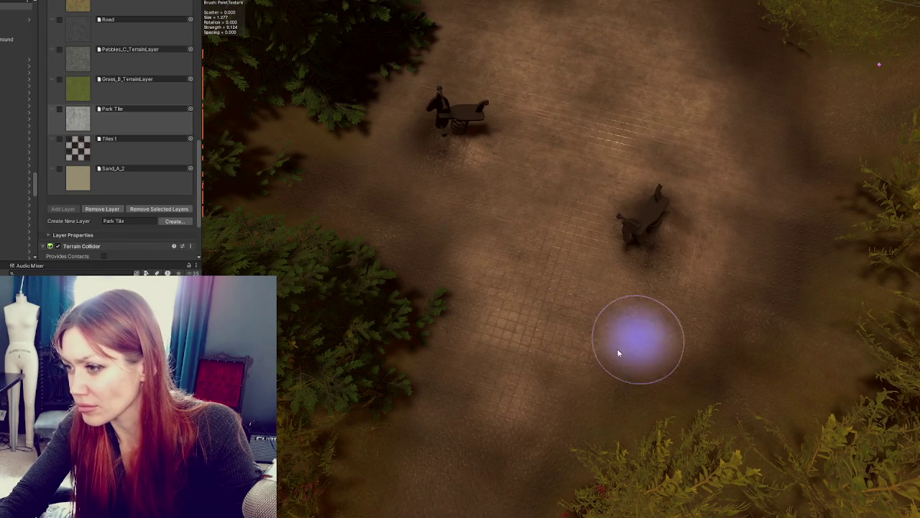
{"action": "left_click_drag", "start_coordinate": [740, 292], "coordinate": [698, 312]}
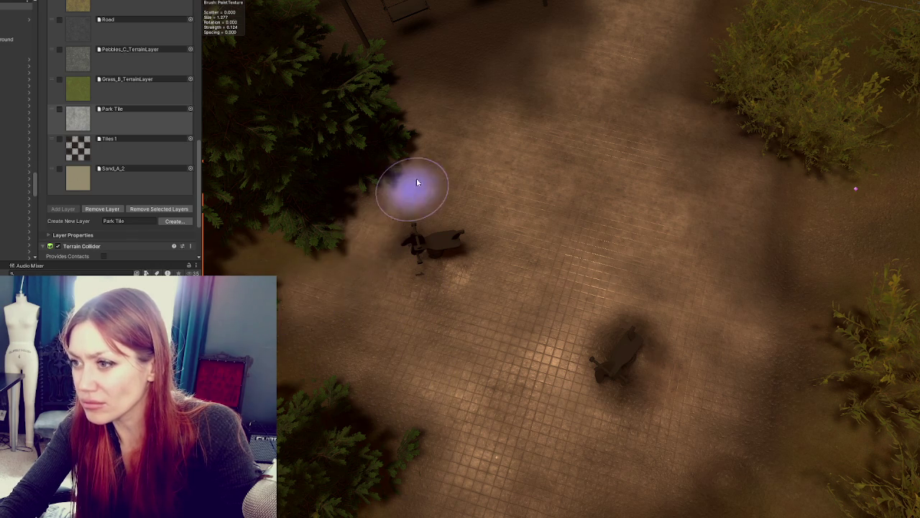
{"action": "key", "text": "Up"}
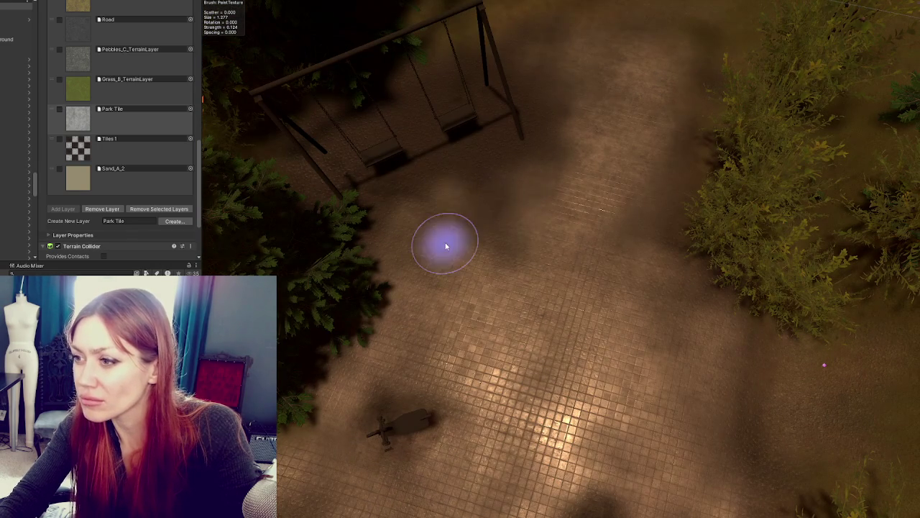
{"action": "key", "text": "Up"}
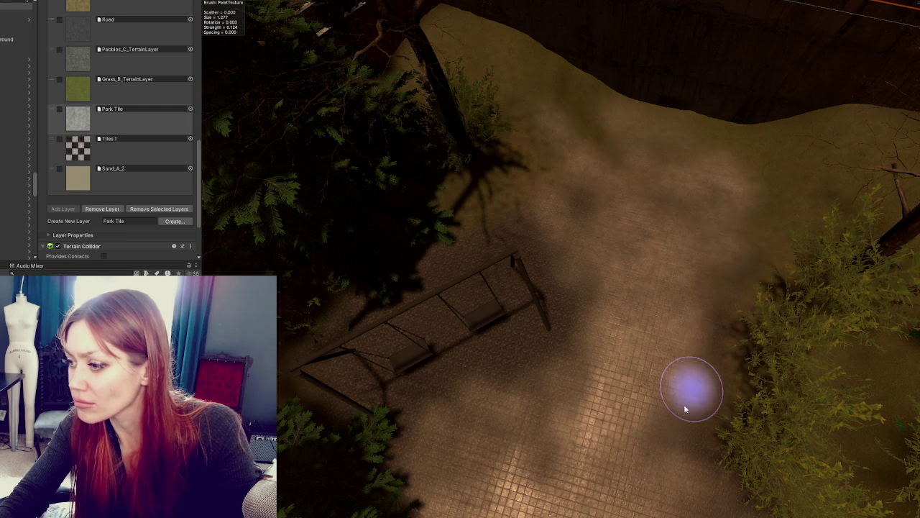
{"action": "key", "text": "Down"}
{"action": "key", "text": "Down"}
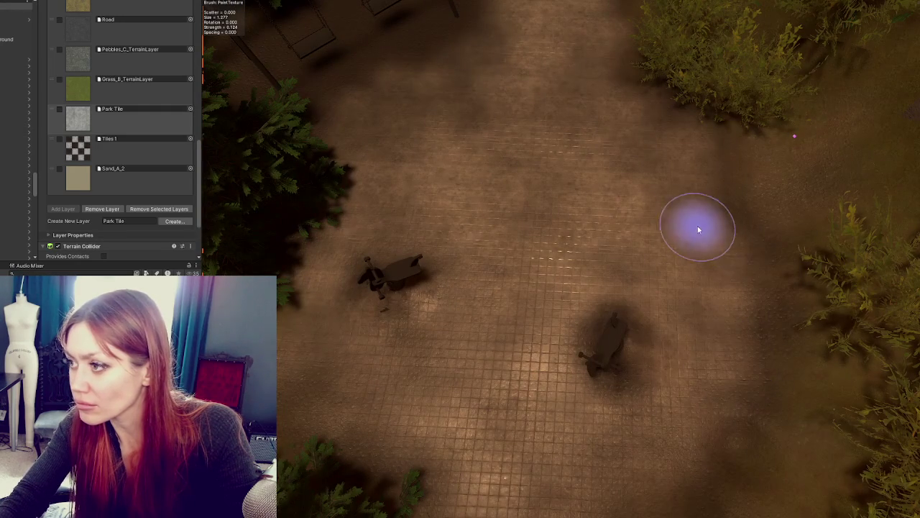
{"action": "key", "text": "Up"}
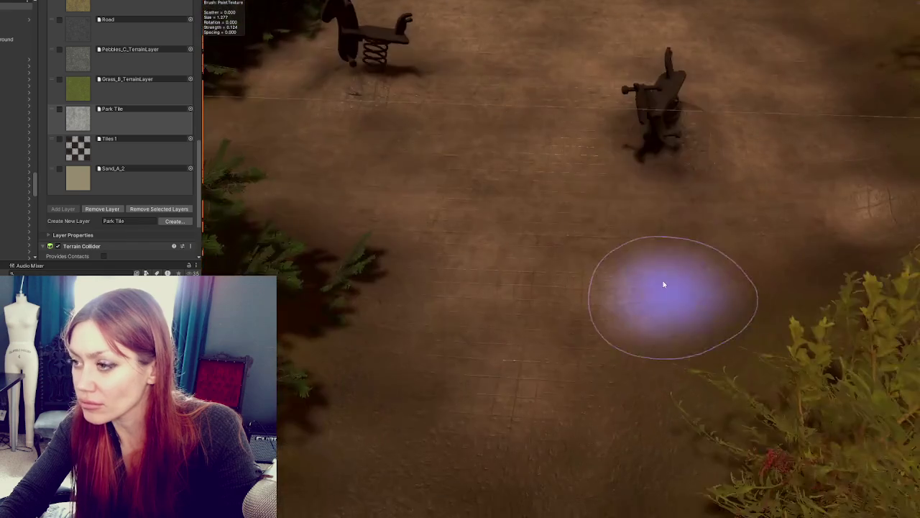
{"action": "key", "text": "Down"}
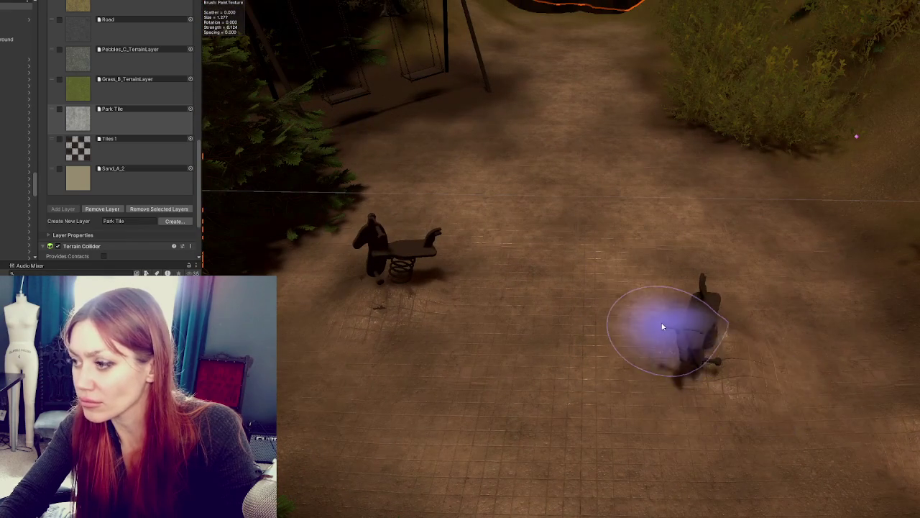
{"action": "key", "text": "Up"}
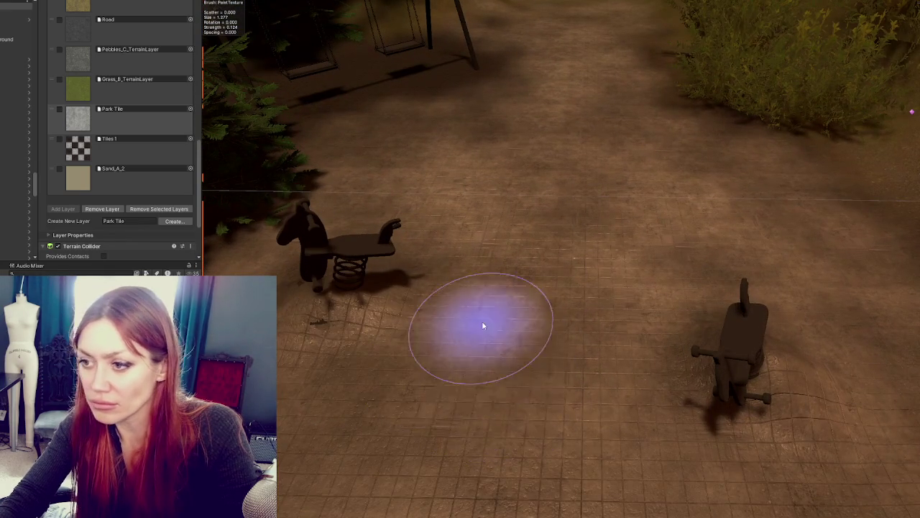
{"action": "key", "text": "Down"}
{"action": "left_click", "coordinate": [532, 318]}
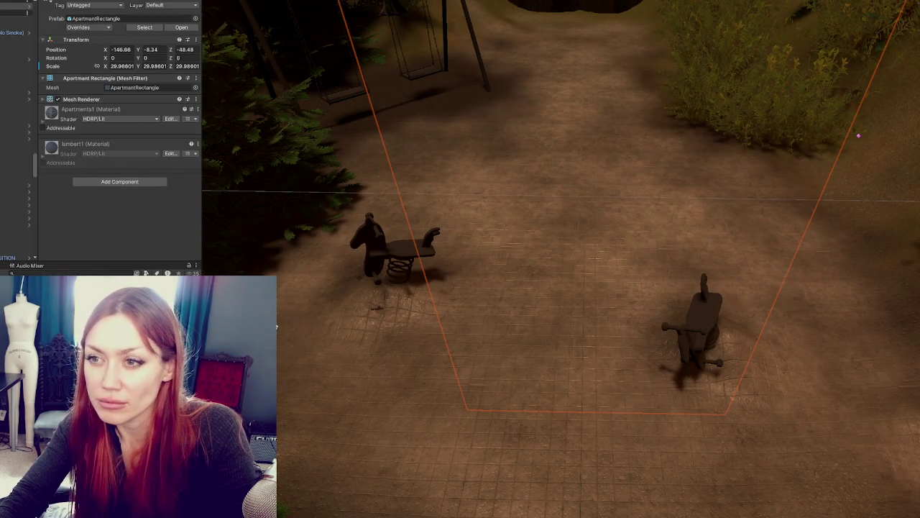
Switch to Raise or Lower Terrain with the Terrainstamp_Flatmountain01_Brush shape
{"action": "key", "text": "ctrl+z"}
{"action": "left_click", "coordinate": [107, 67]}
{"action": "left_click", "coordinate": [119, 76]}
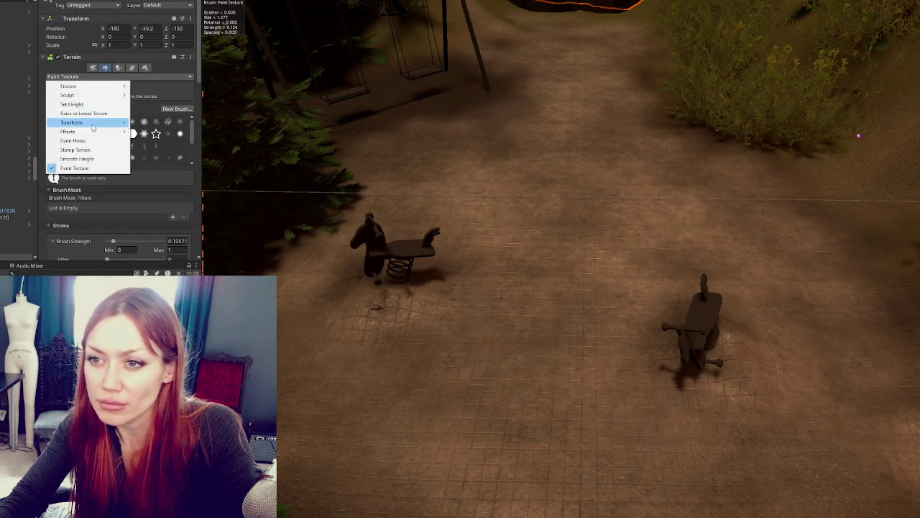
{"action": "left_click", "coordinate": [72, 116]}
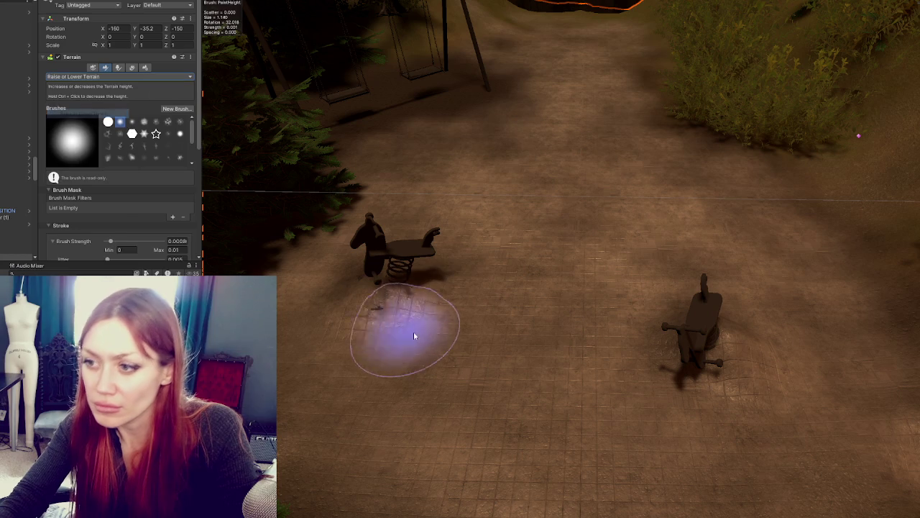
{"action": "left_click", "coordinate": [132, 158]}
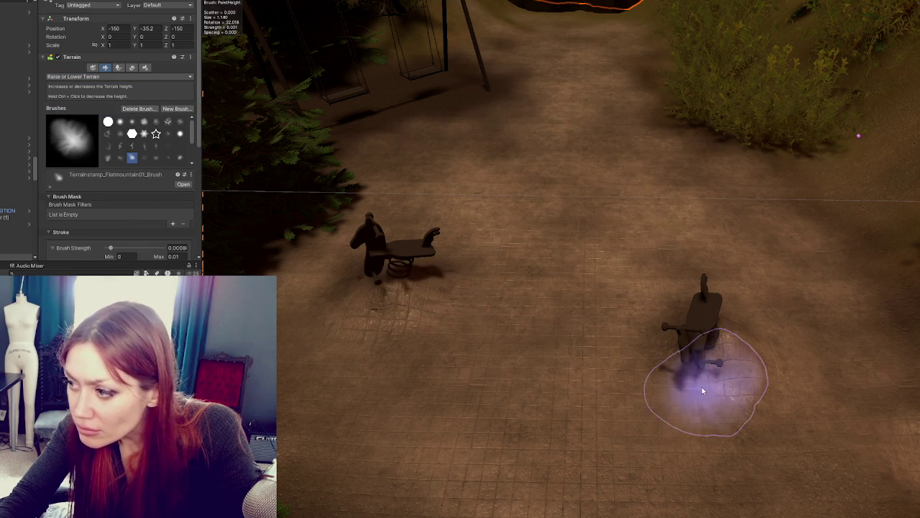
Raise the ground slightly and add bumps beside the spring rider
{"action": "mouse_move", "coordinate": [702, 390]}
{"action": "left_mouse_down"}
{"action": "mouse_move", "coordinate": [777, 384]}
{"action": "mouse_move", "coordinate": [620, 331]}
{"action": "mouse_move", "coordinate": [470, 359]}
{"action": "mouse_move", "coordinate": [780, 390]}
{"action": "left_mouse_up"}
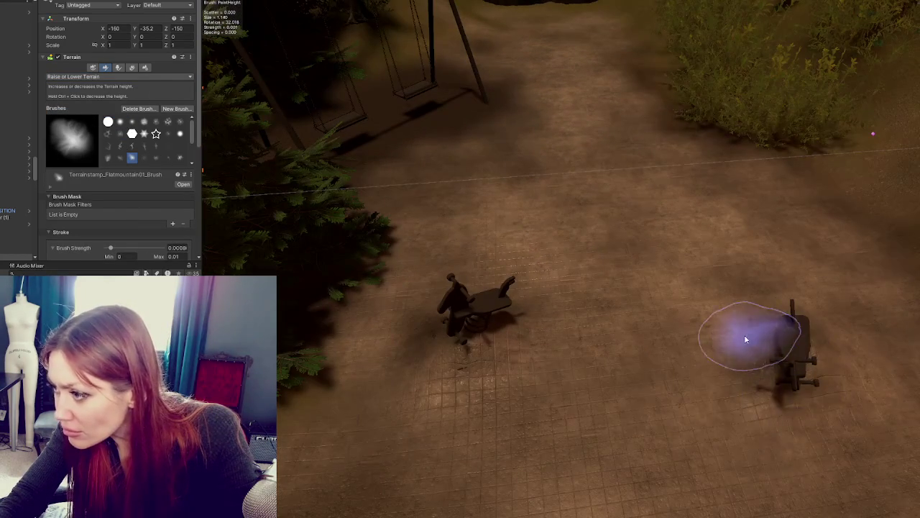
{"action": "mouse_move", "coordinate": [496, 373]}
{"action": "left_mouse_down"}
{"action": "mouse_move", "coordinate": [502, 340]}
{"action": "mouse_move", "coordinate": [230, 194]}
{"action": "left_mouse_up"}
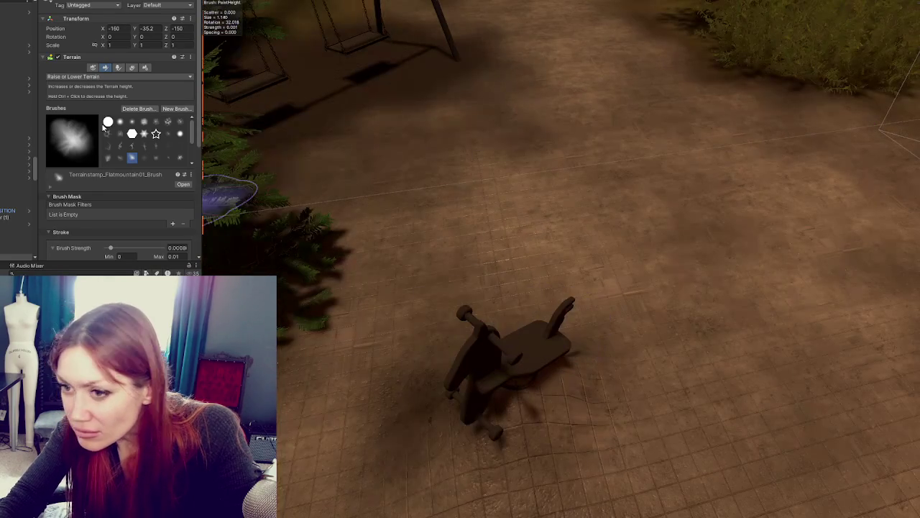
{"action": "scroll", "coordinate": [102, 161], "scroll_direction": "down", "scroll_amount": 3}
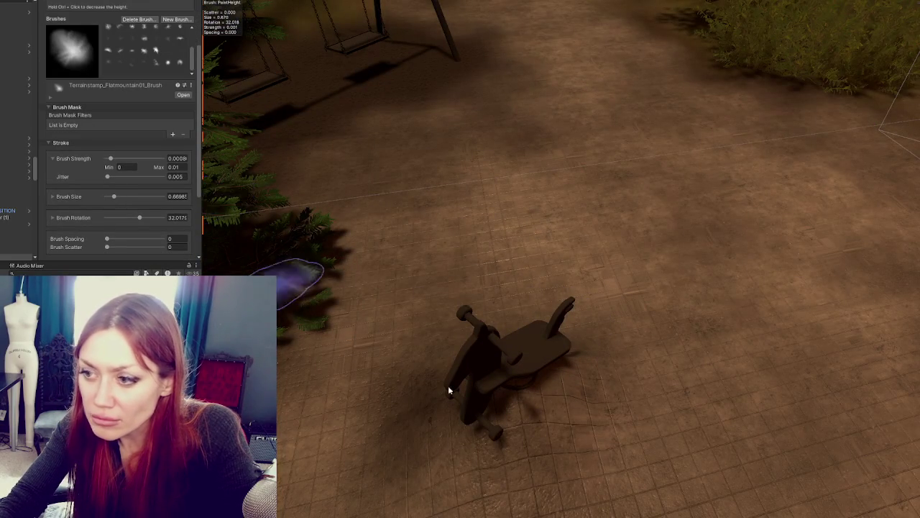
{"action": "left_click_drag", "start_coordinate": [349, 325], "coordinate": [396, 298]}
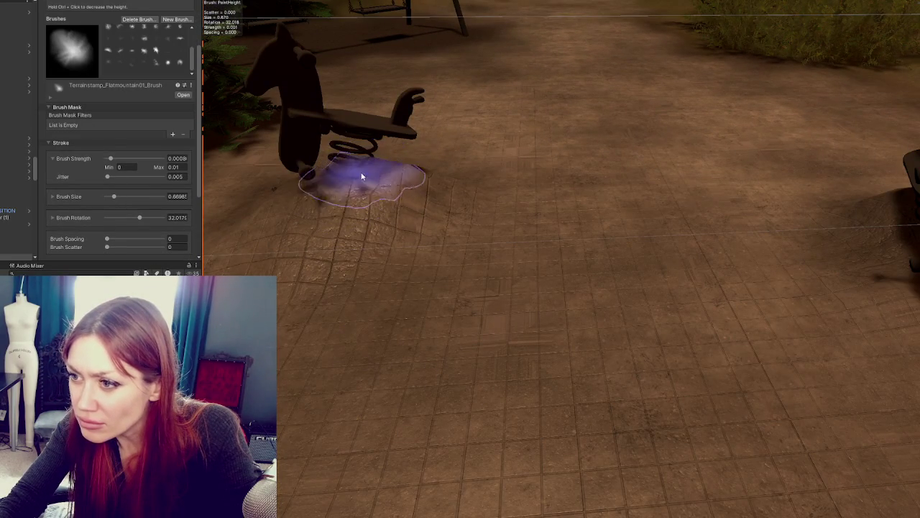
{"action": "mouse_move", "coordinate": [407, 179]}
{"action": "left_mouse_down"}
{"action": "mouse_move", "coordinate": [324, 199]}
{"action": "mouse_move", "coordinate": [342, 172]}
{"action": "left_mouse_up"}
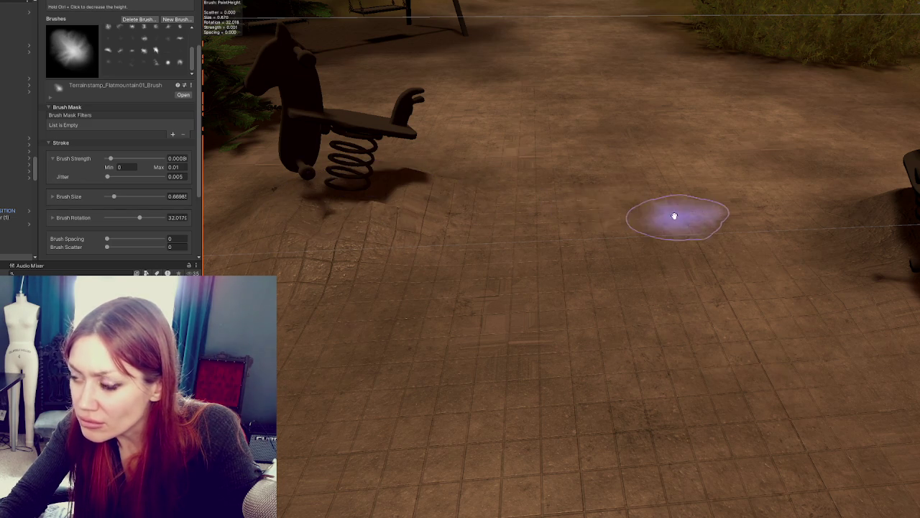
{"action": "left_click_drag", "start_coordinate": [674, 218], "coordinate": [596, 237]}
{"action": "mouse_move", "coordinate": [705, 238]}
{"action": "left_mouse_down"}
{"action": "mouse_move", "coordinate": [557, 229]}
{"action": "mouse_move", "coordinate": [585, 267]}
{"action": "mouse_move", "coordinate": [445, 263]}
{"action": "left_mouse_up"}
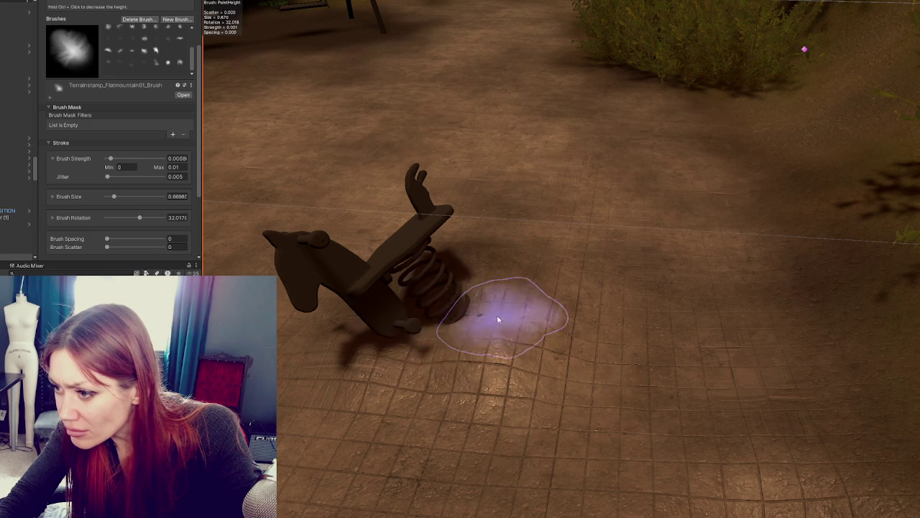
{"action": "mouse_move", "coordinate": [465, 336]}
{"action": "left_mouse_down"}
{"action": "mouse_move", "coordinate": [520, 372]}
{"action": "mouse_move", "coordinate": [421, 369]}
{"action": "mouse_move", "coordinate": [514, 319]}
{"action": "mouse_move", "coordinate": [556, 334]}
{"action": "mouse_move", "coordinate": [596, 304]}
{"action": "mouse_move", "coordinate": [606, 318]}
{"action": "mouse_move", "coordinate": [585, 271]}
{"action": "mouse_move", "coordinate": [663, 275]}
{"action": "left_mouse_up"}
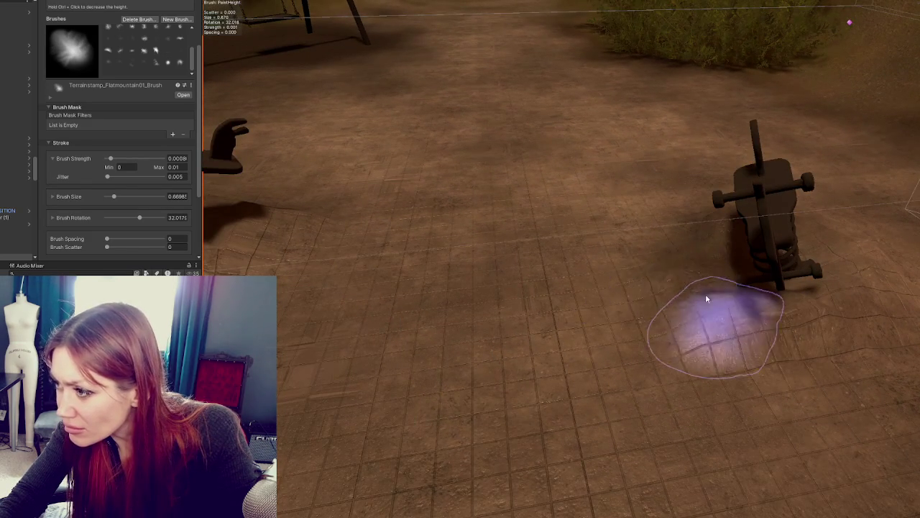
Build up a mound around the spring rider's base
{"action": "left_click_drag", "start_coordinate": [516, 294], "coordinate": [745, 324]}
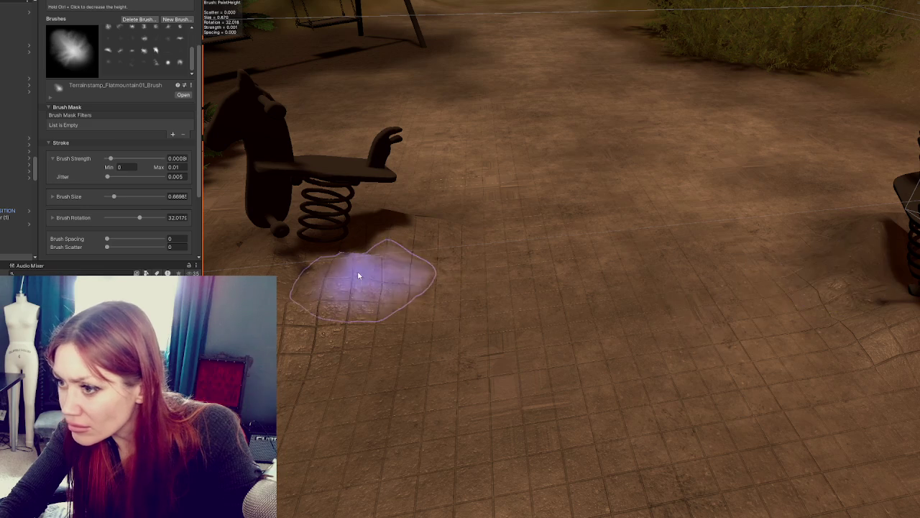
{"action": "mouse_move", "coordinate": [353, 265]}
{"action": "left_mouse_down"}
{"action": "mouse_move", "coordinate": [324, 249]}
{"action": "mouse_move", "coordinate": [333, 288]}
{"action": "mouse_move", "coordinate": [309, 271]}
{"action": "mouse_move", "coordinate": [437, 289]}
{"action": "mouse_move", "coordinate": [437, 360]}
{"action": "left_mouse_up"}
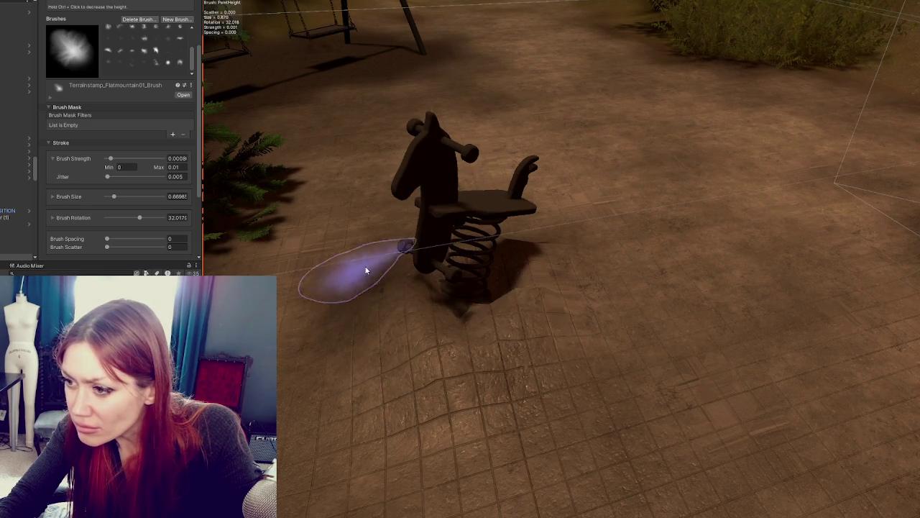
{"action": "mouse_move", "coordinate": [585, 382]}
{"action": "left_mouse_down"}
{"action": "mouse_move", "coordinate": [261, 265]}
{"action": "mouse_move", "coordinate": [569, 246]}
{"action": "mouse_move", "coordinate": [320, 254]}
{"action": "mouse_move", "coordinate": [358, 282]}
{"action": "mouse_move", "coordinate": [309, 257]}
{"action": "mouse_move", "coordinate": [297, 273]}
{"action": "mouse_move", "coordinate": [404, 267]}
{"action": "mouse_move", "coordinate": [298, 261]}
{"action": "left_mouse_up"}
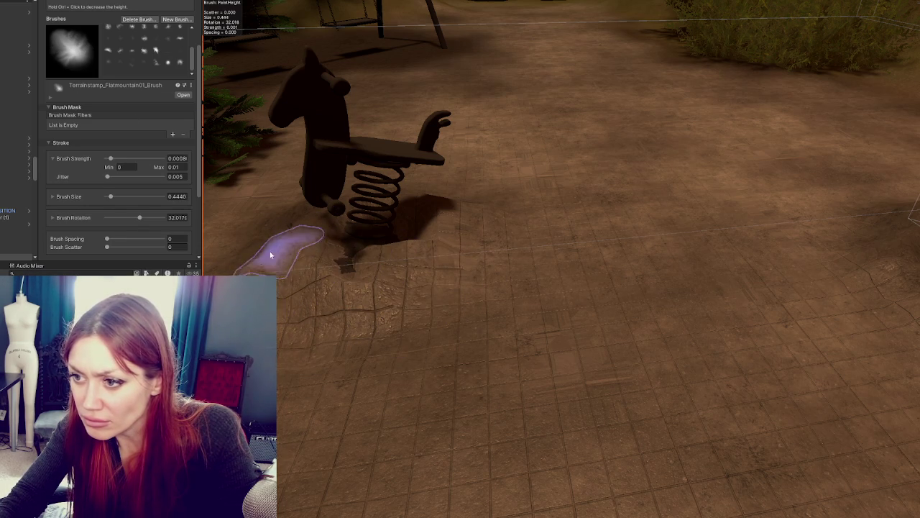
{"action": "scroll", "coordinate": [450, 263], "scroll_direction": "down", "scroll_amount": 2}
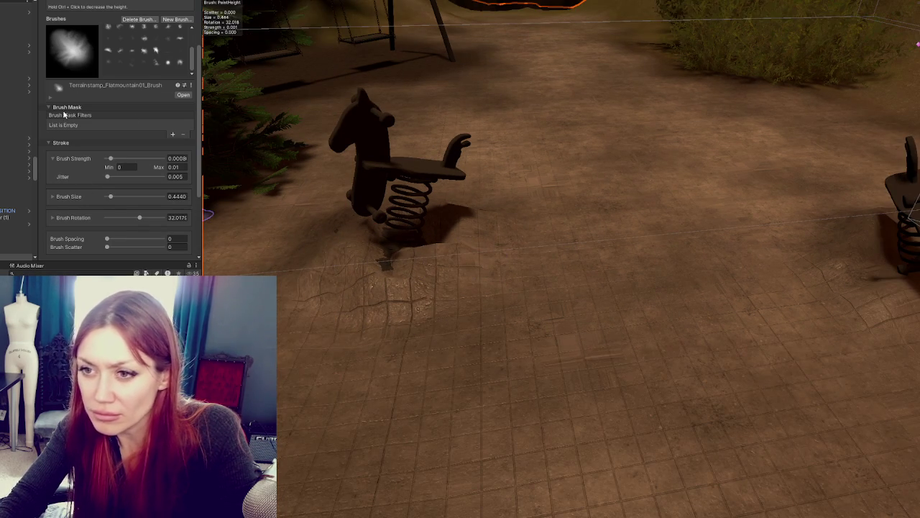
{"action": "scroll", "coordinate": [64, 115], "scroll_direction": "up", "scroll_amount": 2}
{"action": "left_click", "coordinate": [79, 31]}
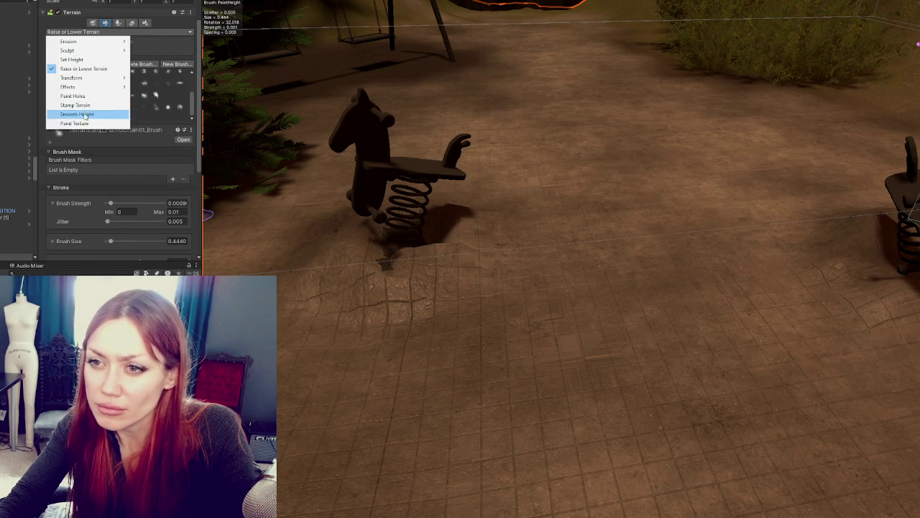
Switch to Smooth Height and set Blur Radius 1 and strength Jitter 0.01
{"action": "left_click", "coordinate": [85, 115]}
{"action": "scroll", "coordinate": [123, 209], "scroll_direction": "down", "scroll_amount": 5}
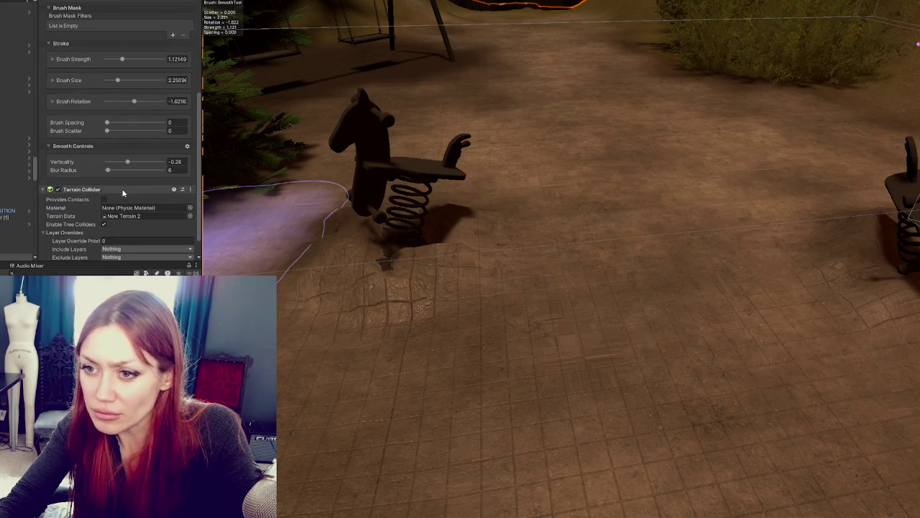
{"action": "double_click", "coordinate": [176, 170]}
{"action": "type", "text": "2"}
{"action": "key", "text": "Return"}
{"action": "double_click", "coordinate": [174, 171]}
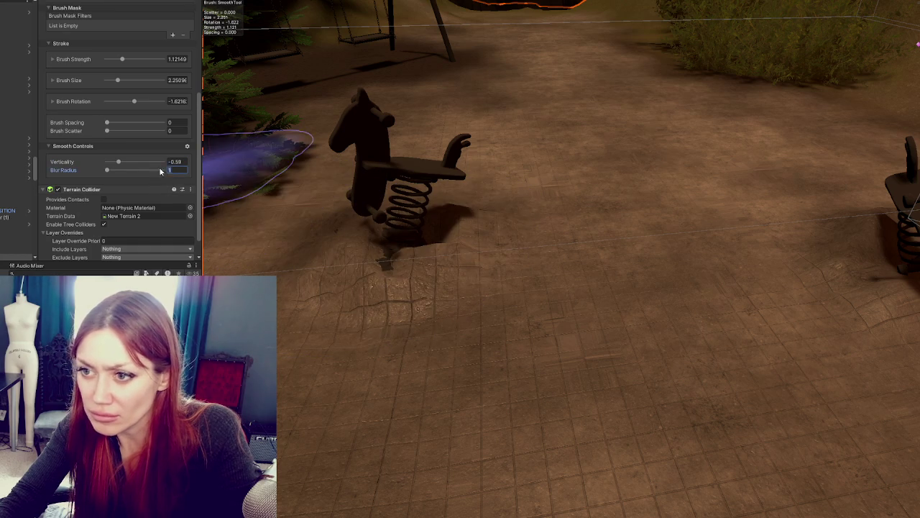
{"action": "key", "text": "Return"}
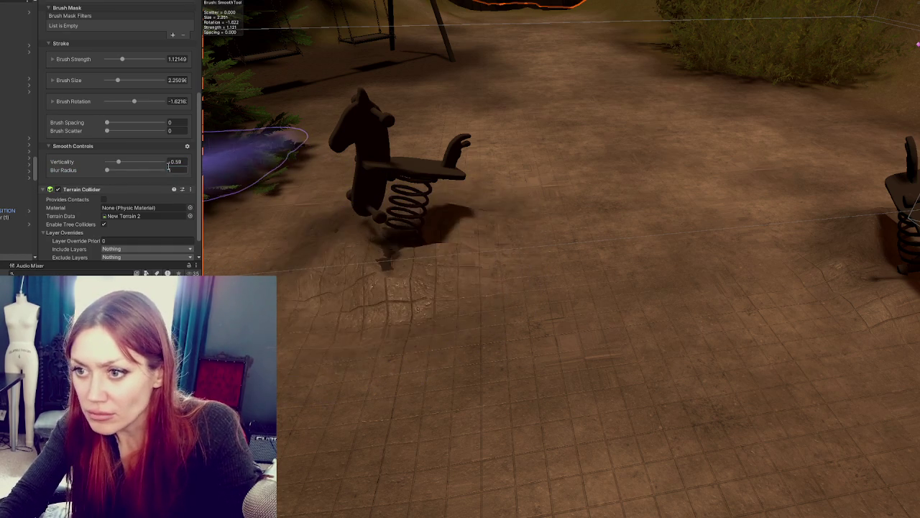
{"action": "scroll", "coordinate": [126, 133], "scroll_direction": "up", "scroll_amount": 3}
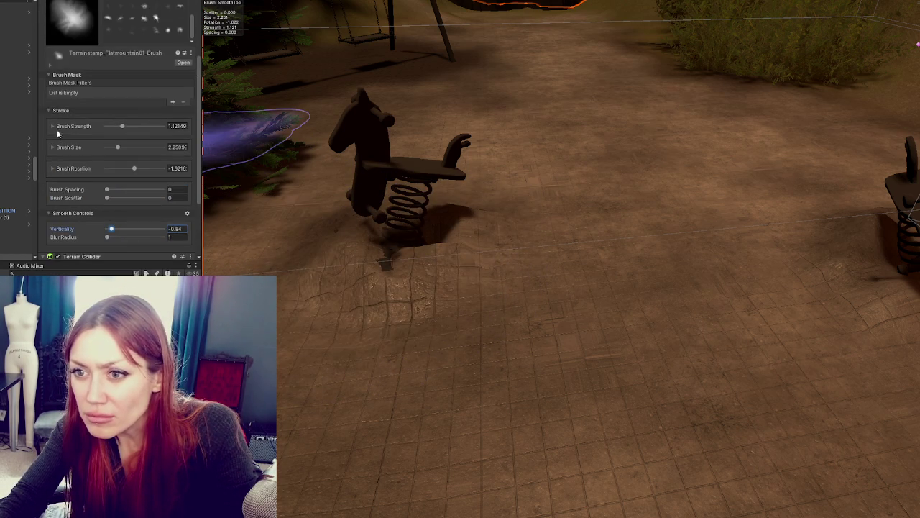
{"action": "left_click", "coordinate": [51, 126]}
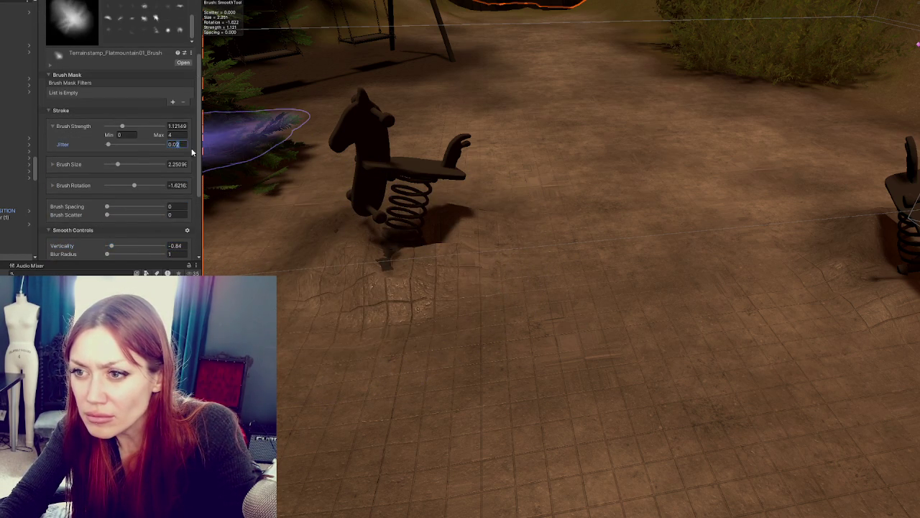
{"action": "key", "text": "Return"}
Return to Raise or Lower Terrain and build up ground around the spring horse's base
{"action": "mouse_move", "coordinate": [381, 292]}
{"action": "left_mouse_down"}
{"action": "mouse_move", "coordinate": [489, 189]}
{"action": "mouse_move", "coordinate": [580, 205]}
{"action": "mouse_move", "coordinate": [493, 231]}
{"action": "left_mouse_up"}
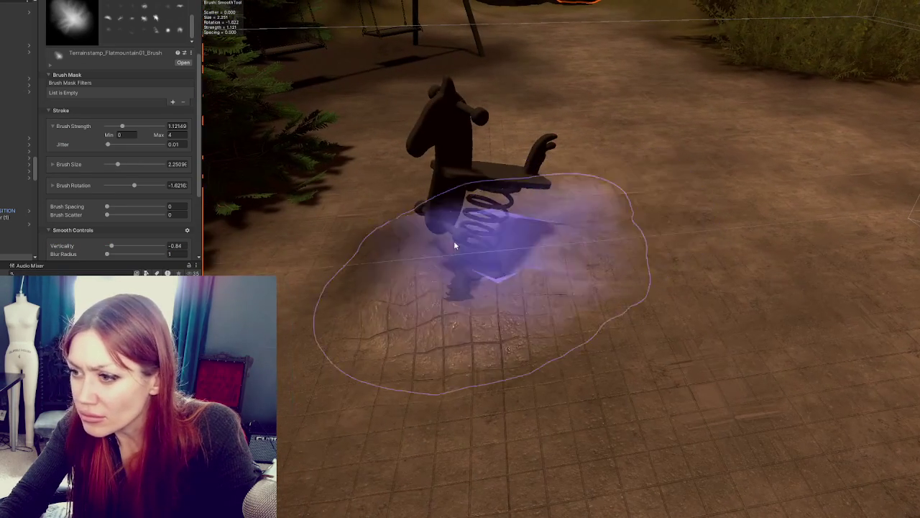
{"action": "scroll", "coordinate": [119, 144], "scroll_direction": "up", "scroll_amount": 4}
{"action": "left_click", "coordinate": [118, 76]}
{"action": "left_click", "coordinate": [72, 84]}
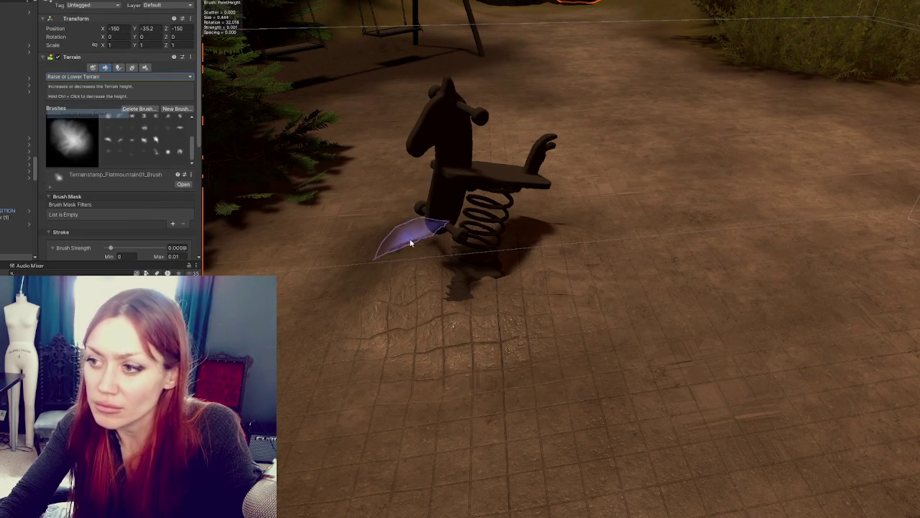
{"action": "mouse_move", "coordinate": [540, 299]}
{"action": "left_mouse_down"}
{"action": "mouse_move", "coordinate": [460, 304]}
{"action": "mouse_move", "coordinate": [479, 328]}
{"action": "mouse_move", "coordinate": [602, 350]}
{"action": "left_mouse_up"}
{"action": "left_click", "coordinate": [86, 76]}
{"action": "left_click", "coordinate": [86, 119]}
Select Muddy_TerrainLayer, then Grass_Dry_TerrainLayer, in the Layer Palette
{"action": "scroll", "coordinate": [100, 172], "scroll_direction": "down", "scroll_amount": 10}
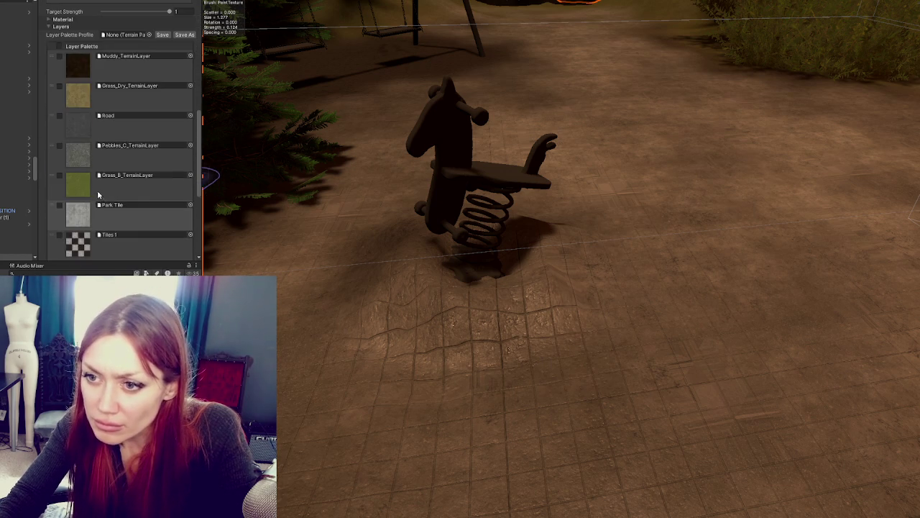
{"action": "left_click", "coordinate": [82, 72]}
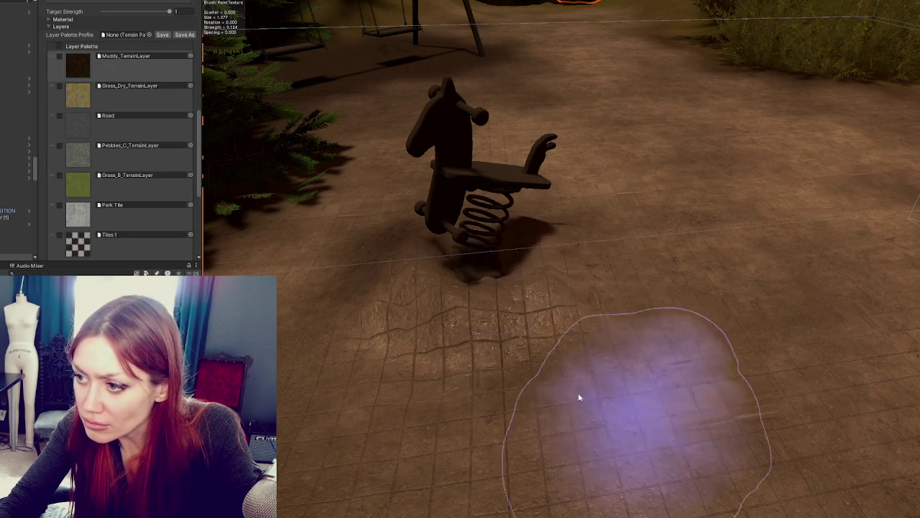
{"action": "mouse_move", "coordinate": [547, 324]}
{"action": "left_mouse_down"}
{"action": "mouse_move", "coordinate": [575, 312]}
{"action": "mouse_move", "coordinate": [555, 307]}
{"action": "mouse_move", "coordinate": [815, 249]}
{"action": "left_mouse_up"}
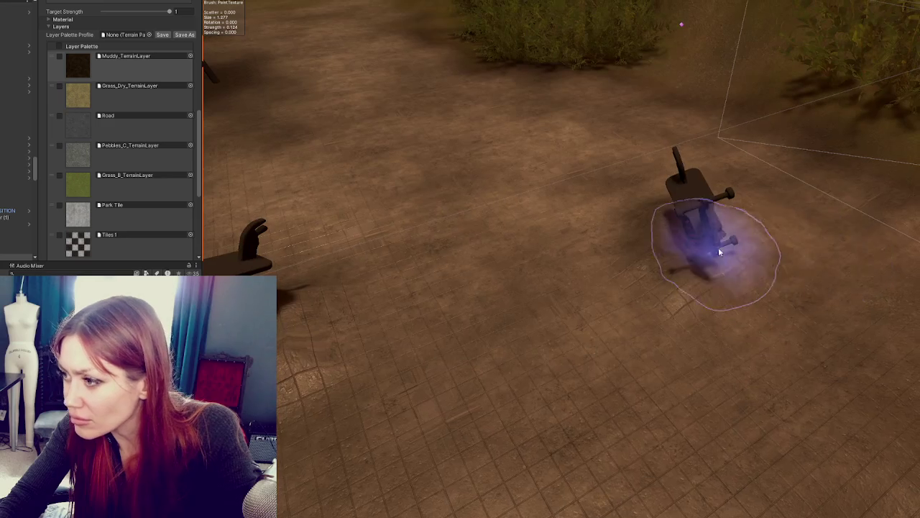
{"action": "left_click", "coordinate": [62, 106]}
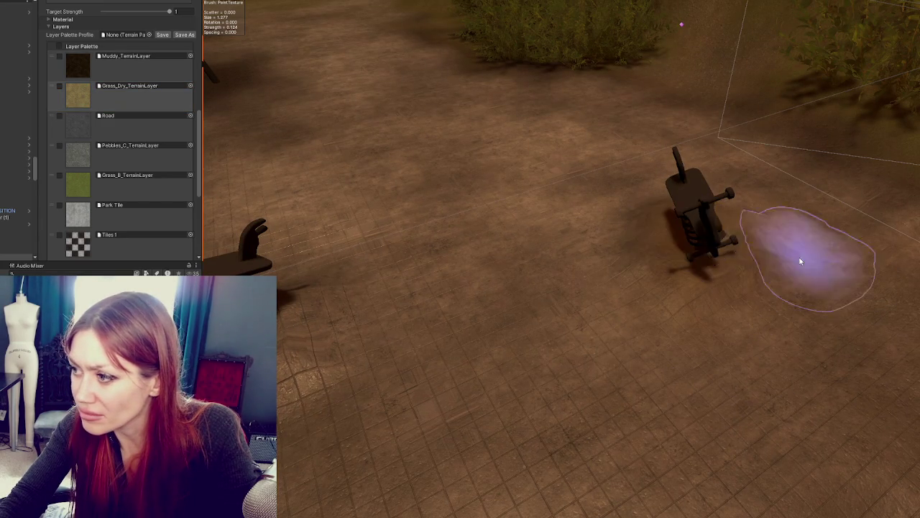
{"action": "scroll", "coordinate": [657, 249], "scroll_direction": "down", "scroll_amount": 2}
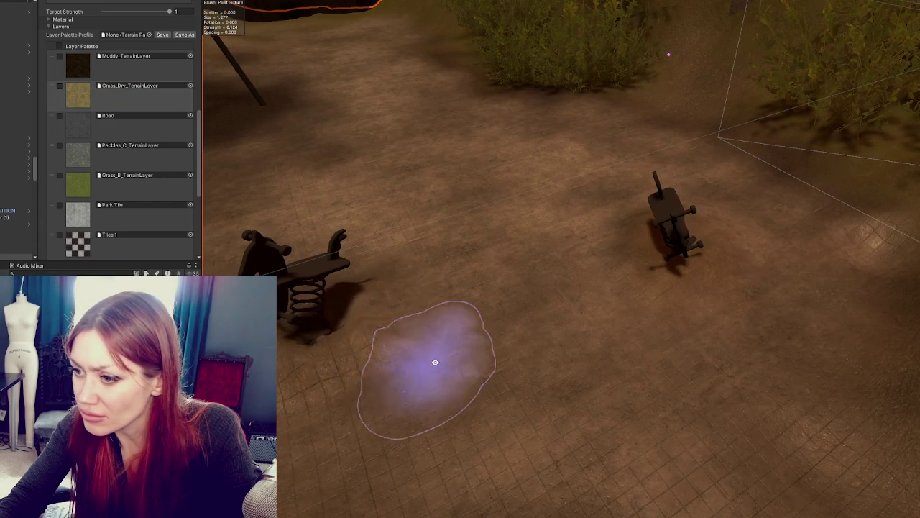
{"action": "scroll", "coordinate": [422, 366], "scroll_direction": "up", "scroll_amount": 2}
{"action": "scroll", "coordinate": [120, 146], "scroll_direction": "up", "scroll_amount": 6}
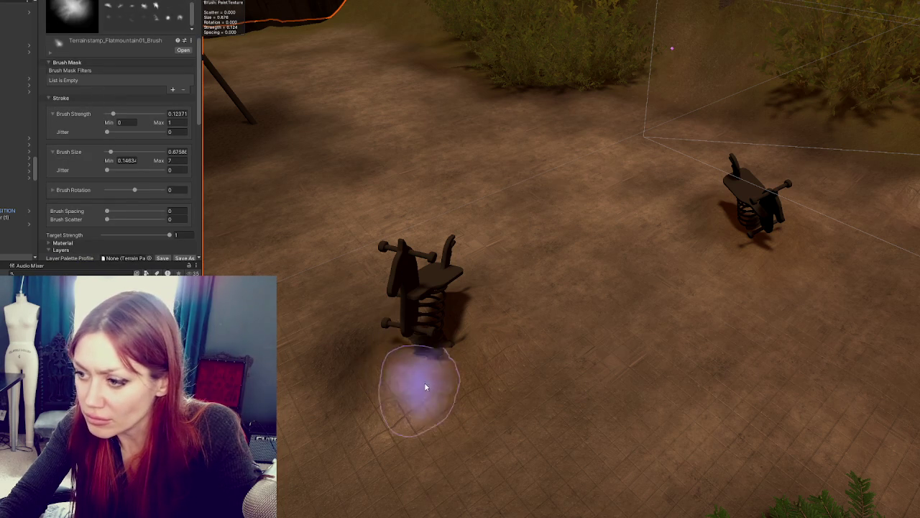
Orbit around the spring riders and bushes, then move in close to the swing set
{"action": "left_click_drag", "start_coordinate": [486, 337], "coordinate": [639, 391]}
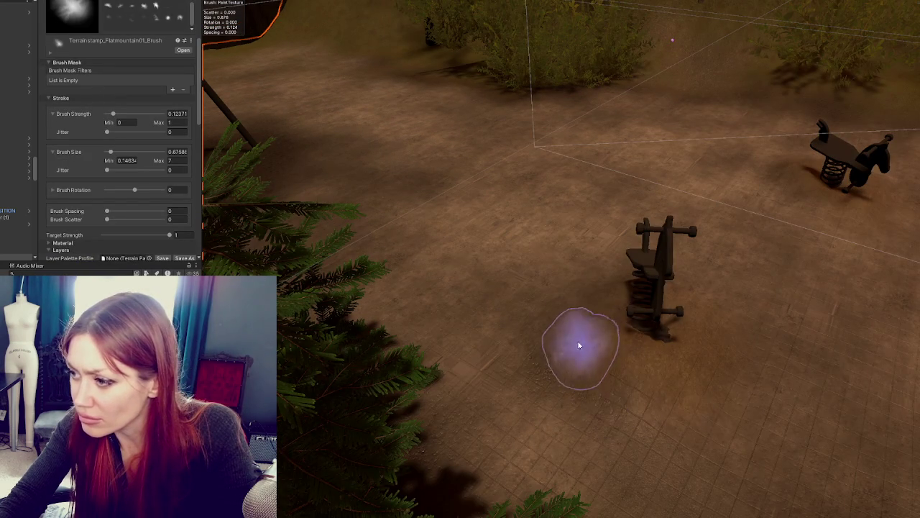
{"action": "mouse_move", "coordinate": [764, 417]}
{"action": "left_mouse_down"}
{"action": "mouse_move", "coordinate": [733, 380]}
{"action": "mouse_move", "coordinate": [334, 357]}
{"action": "mouse_move", "coordinate": [683, 421]}
{"action": "left_mouse_up"}
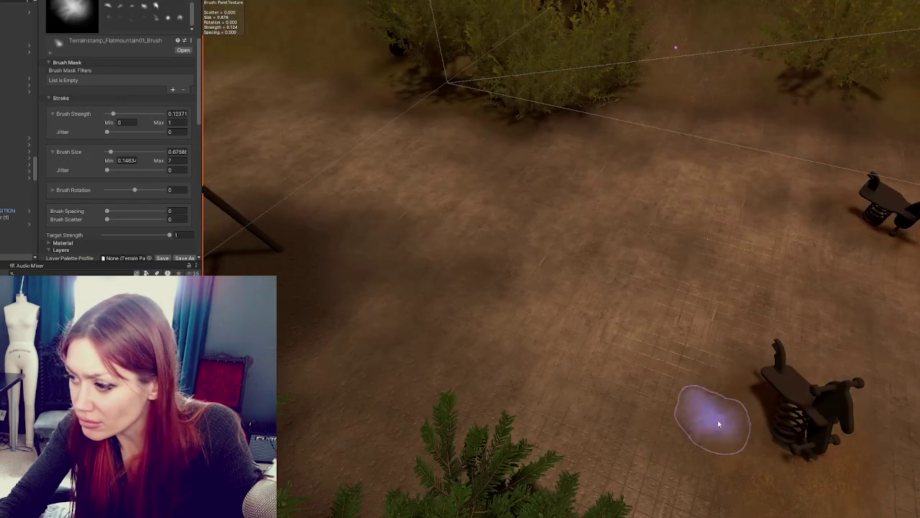
{"action": "mouse_move", "coordinate": [738, 483]}
{"action": "left_mouse_down"}
{"action": "mouse_move", "coordinate": [842, 390]}
{"action": "mouse_move", "coordinate": [635, 319]}
{"action": "left_mouse_up"}
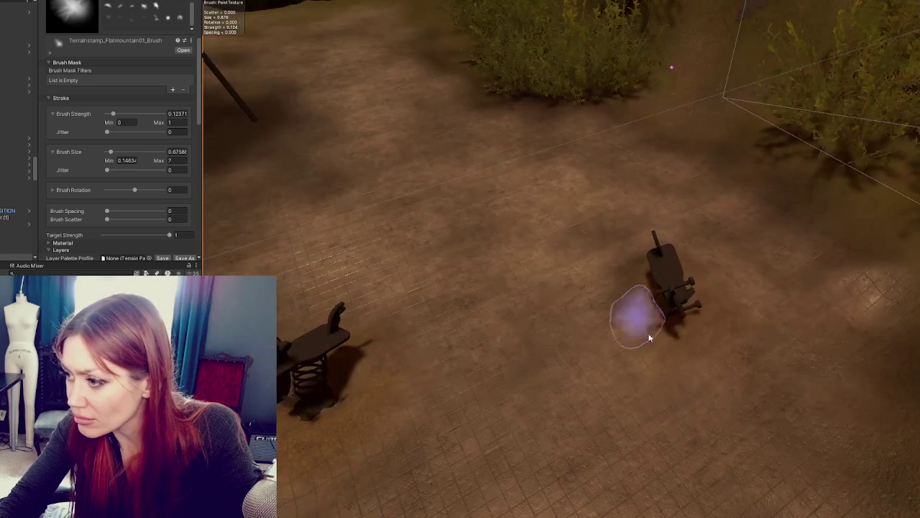
{"action": "mouse_move", "coordinate": [727, 310]}
{"action": "left_mouse_down"}
{"action": "mouse_move", "coordinate": [639, 337]}
{"action": "mouse_move", "coordinate": [574, 314]}
{"action": "left_mouse_up"}
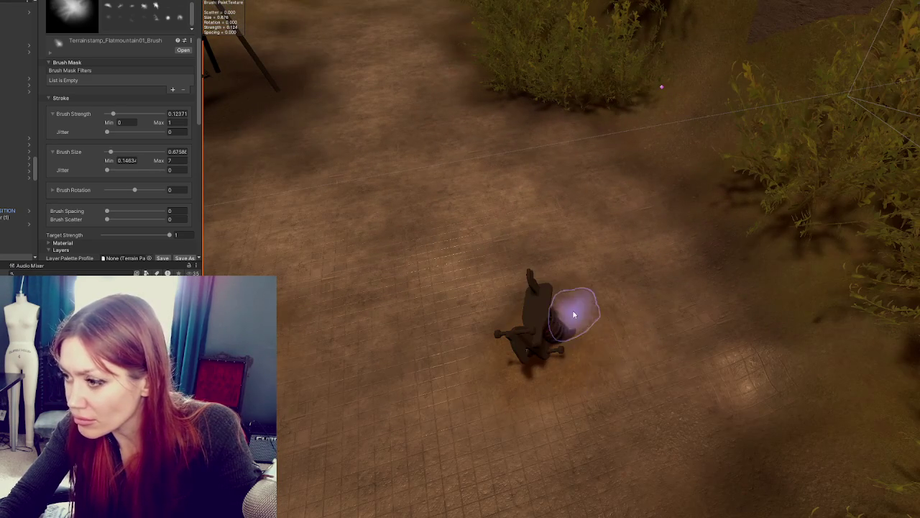
{"action": "left_click_drag", "start_coordinate": [610, 349], "coordinate": [629, 387]}
{"action": "mouse_move", "coordinate": [749, 352]}
{"action": "left_mouse_down"}
{"action": "mouse_move", "coordinate": [793, 281]}
{"action": "mouse_move", "coordinate": [420, 305]}
{"action": "left_mouse_up"}
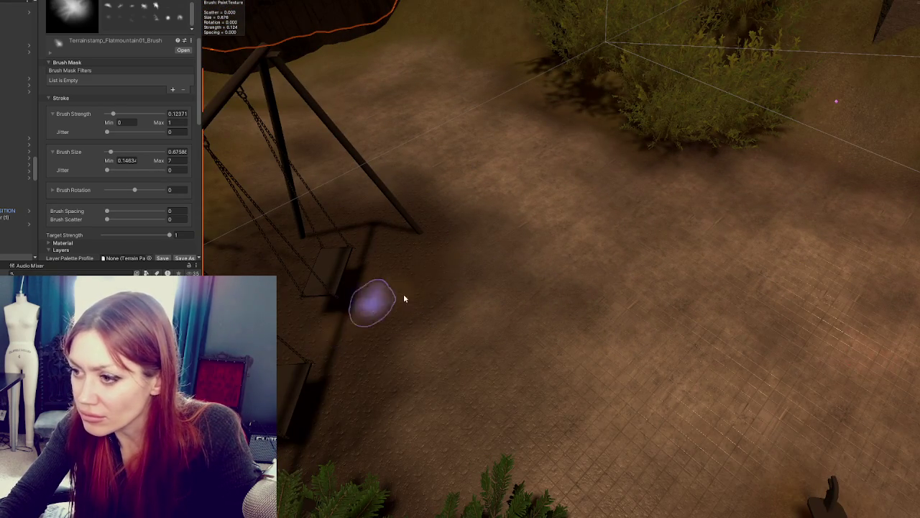
{"action": "mouse_move", "coordinate": [673, 307]}
{"action": "left_mouse_down"}
{"action": "mouse_move", "coordinate": [581, 390]}
{"action": "mouse_move", "coordinate": [540, 320]}
{"action": "mouse_move", "coordinate": [558, 301]}
{"action": "mouse_move", "coordinate": [577, 304]}
{"action": "left_mouse_up"}
{"action": "scroll", "coordinate": [577, 303], "scroll_direction": "down", "scroll_amount": 3}
Reselect the terrain and switch to Raise or Lower Terrain
{"action": "left_click", "coordinate": [498, 339]}
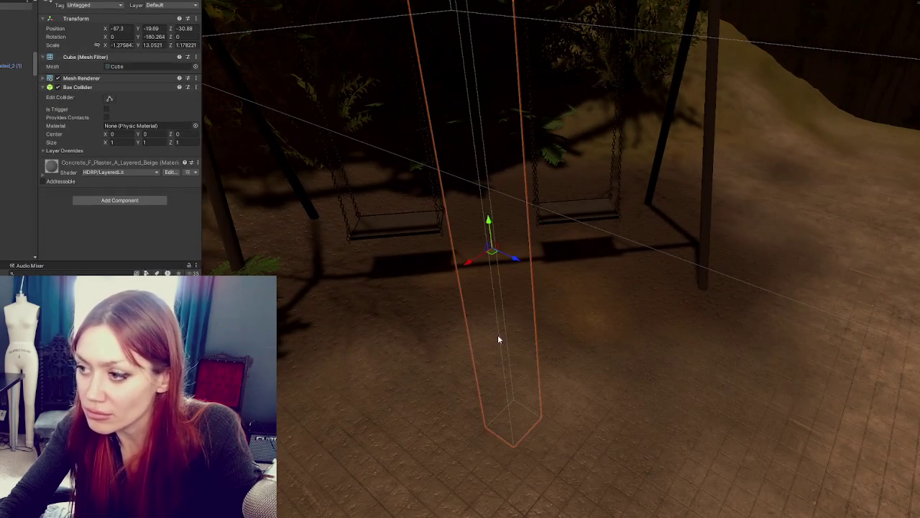
{"action": "left_click", "coordinate": [356, 355]}
{"action": "left_click", "coordinate": [102, 76]}
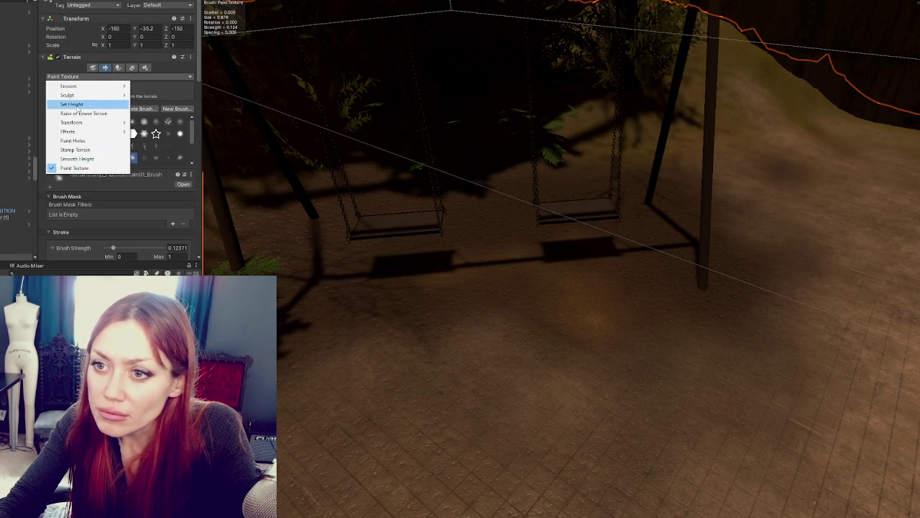
{"action": "left_click", "coordinate": [77, 114]}
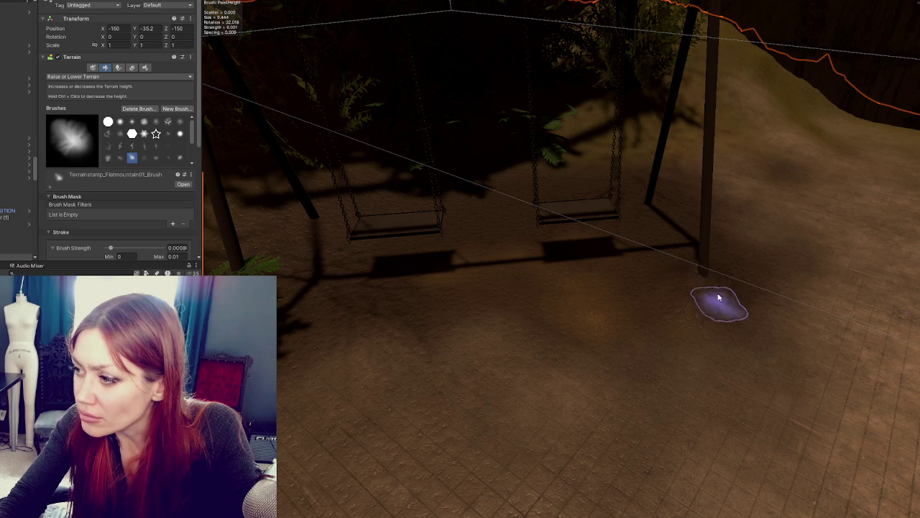
Raise a wider ridge of ground under the swings and check it from several angles
{"action": "scroll", "coordinate": [564, 246], "scroll_direction": "up", "scroll_amount": 3}
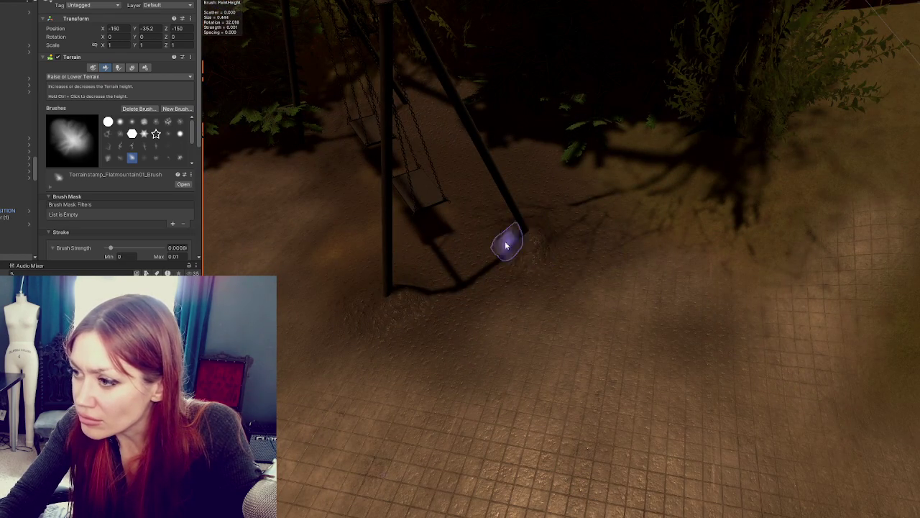
{"action": "scroll", "coordinate": [546, 248], "scroll_direction": "down", "scroll_amount": 5}
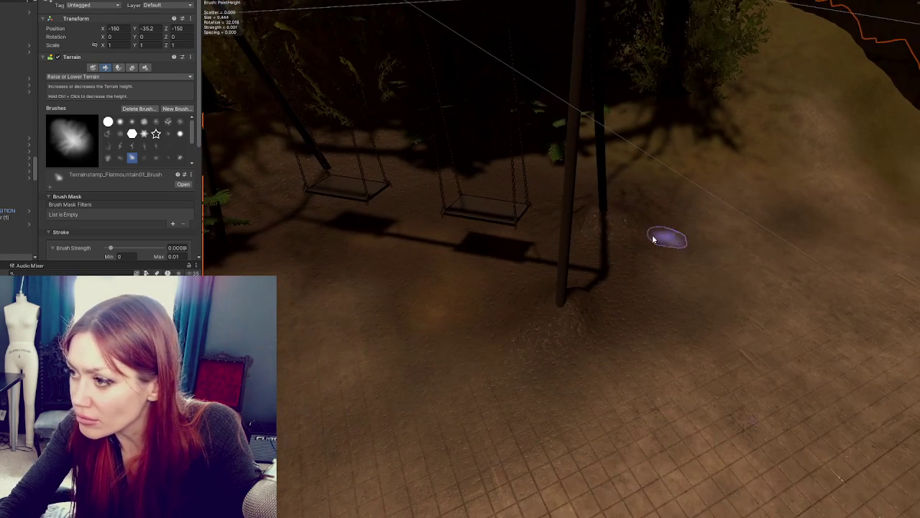
{"action": "left_click_drag", "start_coordinate": [596, 227], "coordinate": [471, 305]}
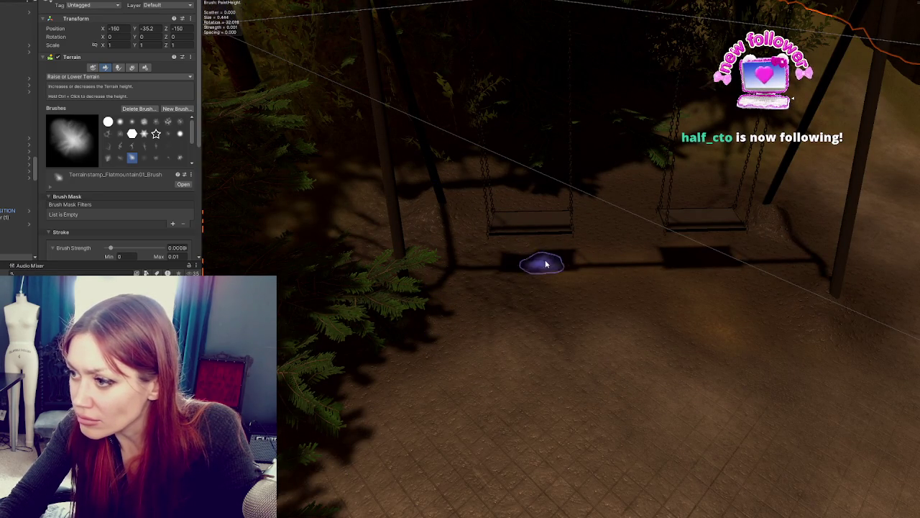
{"action": "scroll", "coordinate": [108, 198], "scroll_direction": "down", "scroll_amount": 3}
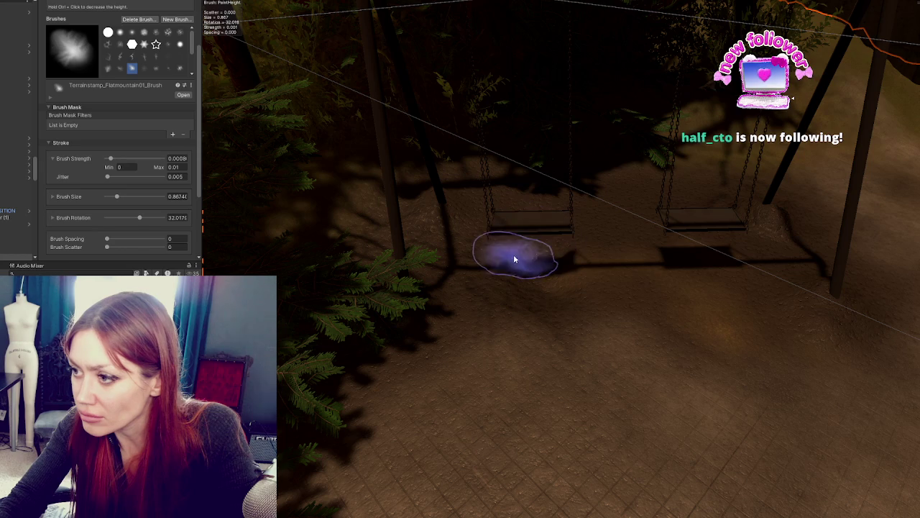
{"action": "mouse_move", "coordinate": [604, 227]}
{"action": "left_mouse_down"}
{"action": "mouse_move", "coordinate": [616, 353]}
{"action": "mouse_move", "coordinate": [540, 367]}
{"action": "mouse_move", "coordinate": [467, 357]}
{"action": "mouse_move", "coordinate": [495, 400]}
{"action": "mouse_move", "coordinate": [435, 345]}
{"action": "mouse_move", "coordinate": [787, 386]}
{"action": "mouse_move", "coordinate": [836, 364]}
{"action": "mouse_move", "coordinate": [725, 417]}
{"action": "mouse_move", "coordinate": [722, 302]}
{"action": "mouse_move", "coordinate": [781, 305]}
{"action": "mouse_move", "coordinate": [636, 308]}
{"action": "mouse_move", "coordinate": [556, 276]}
{"action": "left_mouse_up"}
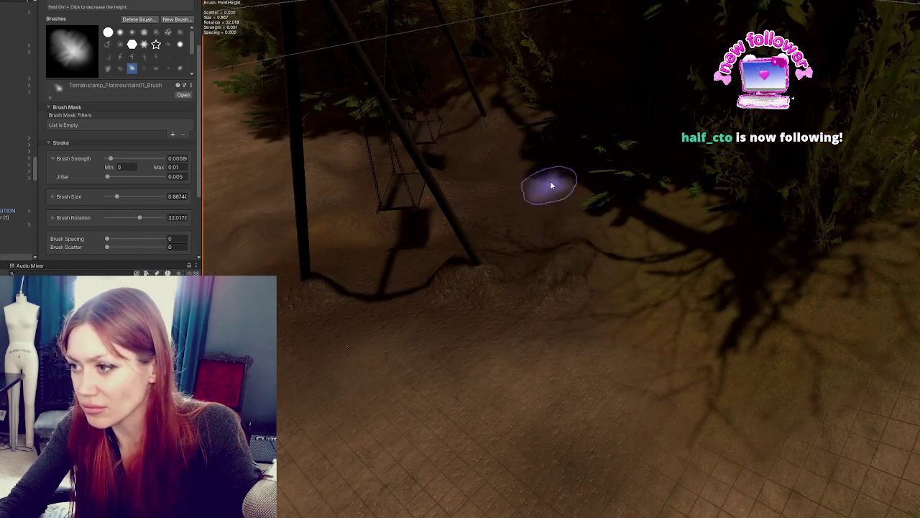
{"action": "left_click_drag", "start_coordinate": [572, 241], "coordinate": [617, 245]}
{"action": "mouse_move", "coordinate": [597, 212]}
{"action": "left_mouse_down"}
{"action": "mouse_move", "coordinate": [568, 199]}
{"action": "mouse_move", "coordinate": [604, 210]}
{"action": "left_mouse_up"}
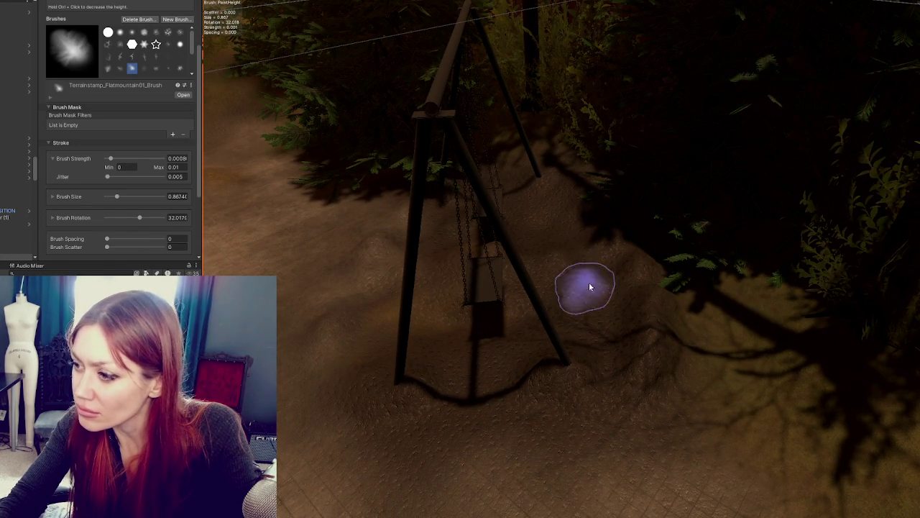
{"action": "mouse_move", "coordinate": [565, 233]}
{"action": "left_mouse_down"}
{"action": "mouse_move", "coordinate": [596, 294]}
{"action": "mouse_move", "coordinate": [716, 269]}
{"action": "left_mouse_up"}
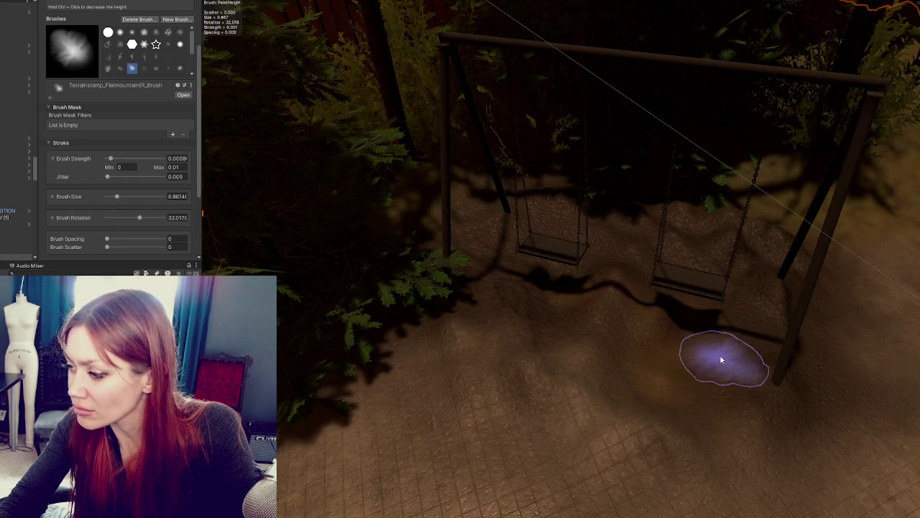
{"action": "left_click_drag", "start_coordinate": [719, 354], "coordinate": [715, 325]}
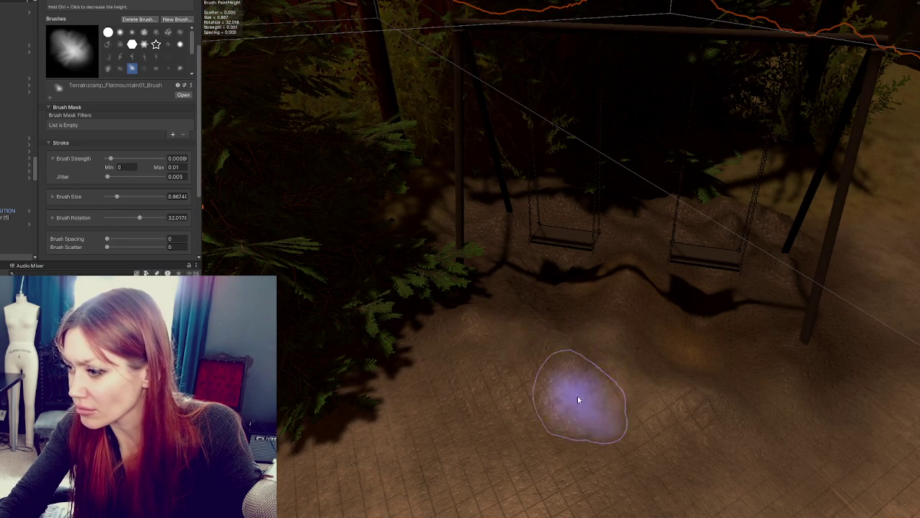
{"action": "mouse_move", "coordinate": [733, 370]}
{"action": "left_mouse_down"}
{"action": "mouse_move", "coordinate": [821, 419]}
{"action": "mouse_move", "coordinate": [698, 343]}
{"action": "left_mouse_up"}
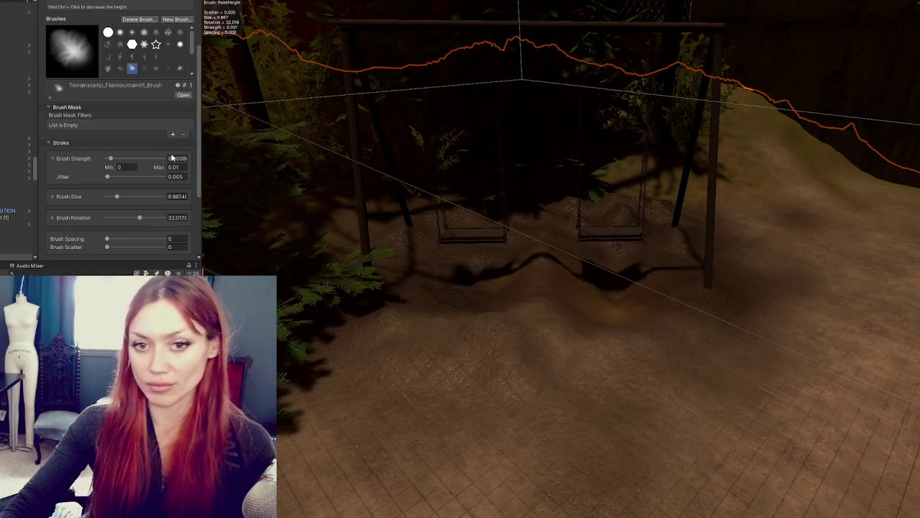
{"action": "scroll", "coordinate": [100, 106], "scroll_direction": "up", "scroll_amount": 3}
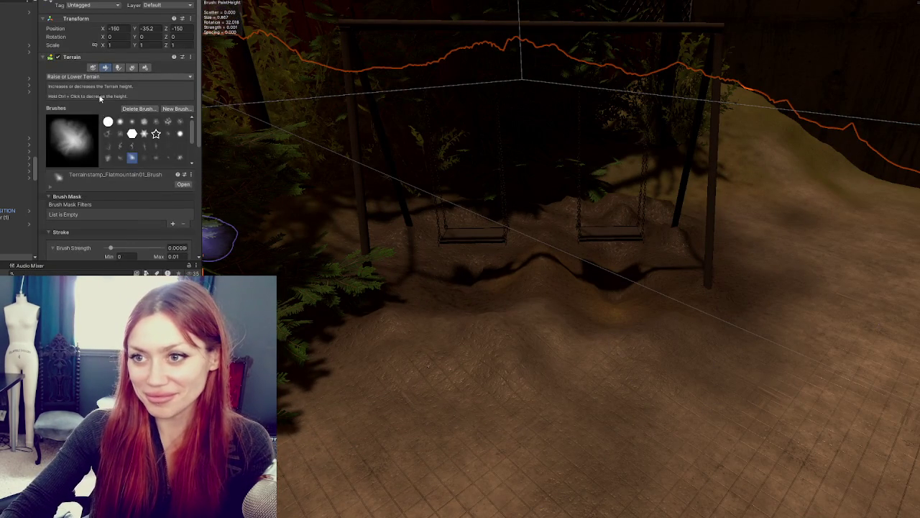
Brush Smooth Height over the mound by the swings, then leave the smoothing brush
{"action": "left_click", "coordinate": [79, 76]}
{"action": "left_click", "coordinate": [78, 158]}
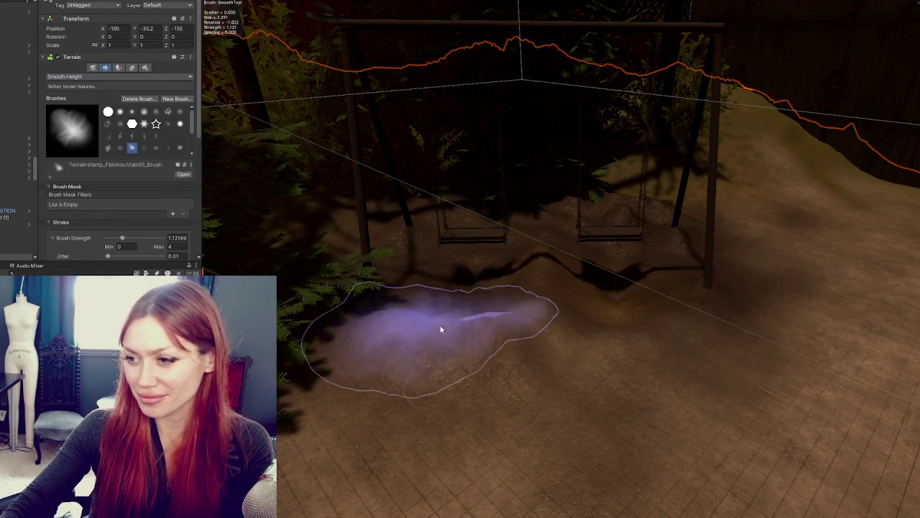
{"action": "mouse_move", "coordinate": [601, 307]}
{"action": "left_mouse_down"}
{"action": "mouse_move", "coordinate": [643, 285]}
{"action": "mouse_move", "coordinate": [513, 263]}
{"action": "mouse_move", "coordinate": [454, 286]}
{"action": "mouse_move", "coordinate": [537, 222]}
{"action": "mouse_move", "coordinate": [611, 209]}
{"action": "mouse_move", "coordinate": [518, 237]}
{"action": "mouse_move", "coordinate": [598, 284]}
{"action": "mouse_move", "coordinate": [635, 325]}
{"action": "mouse_move", "coordinate": [540, 271]}
{"action": "mouse_move", "coordinate": [513, 382]}
{"action": "mouse_move", "coordinate": [528, 314]}
{"action": "mouse_move", "coordinate": [557, 379]}
{"action": "mouse_move", "coordinate": [452, 259]}
{"action": "mouse_move", "coordinate": [611, 293]}
{"action": "mouse_move", "coordinate": [591, 277]}
{"action": "left_mouse_up"}
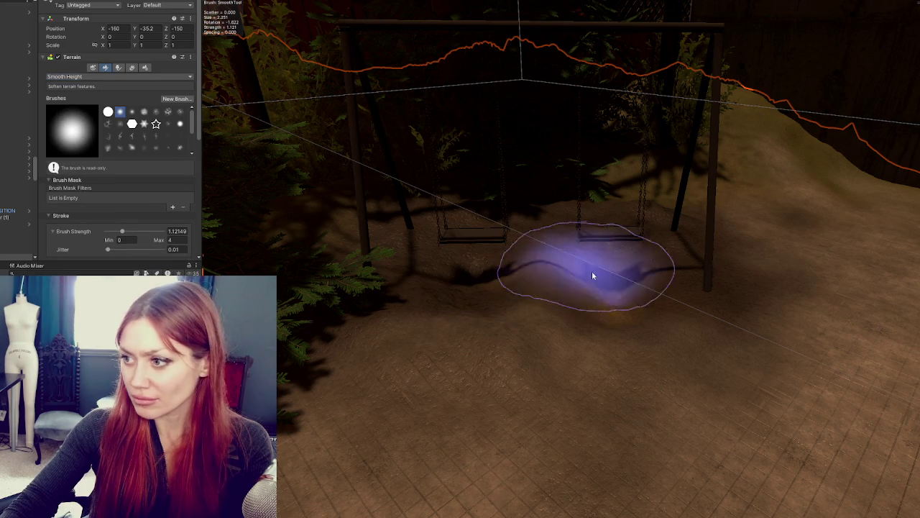
{"action": "scroll", "coordinate": [104, 181], "scroll_direction": "down", "scroll_amount": 5}
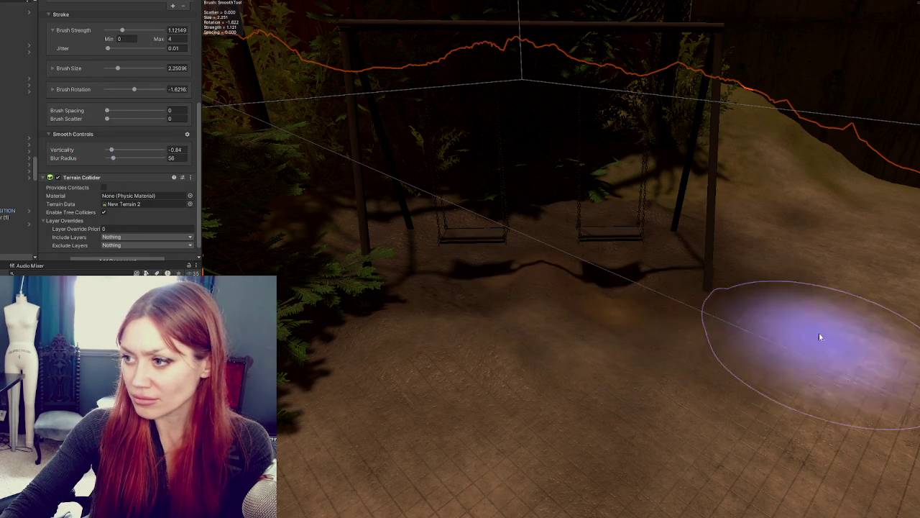
{"action": "key", "text": "w"}
{"action": "mouse_move", "coordinate": [659, 244]}
{"action": "left_mouse_down"}
{"action": "mouse_move", "coordinate": [539, 265]}
{"action": "mouse_move", "coordinate": [660, 262]}
{"action": "left_mouse_up"}
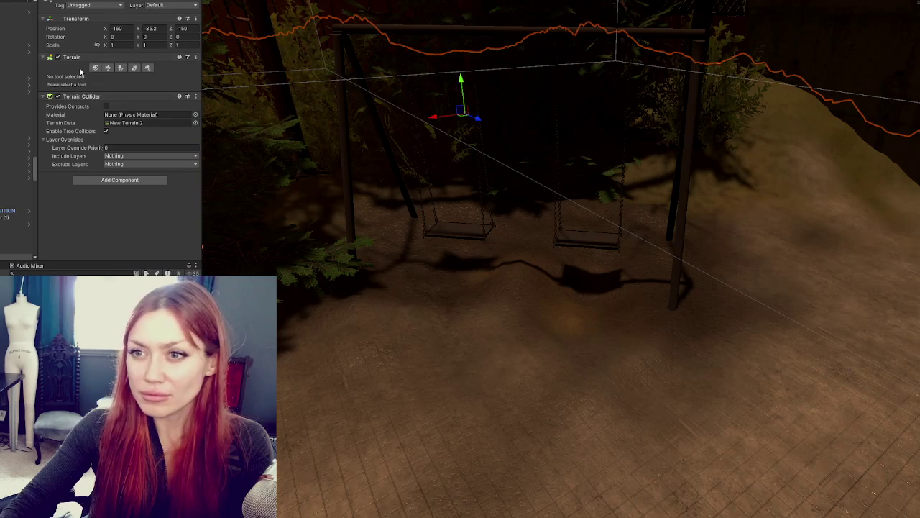
Switch to Paint Texture and choose Grass_Dry_TerrainLayer
{"action": "left_click", "coordinate": [107, 67]}
{"action": "left_click", "coordinate": [118, 76]}
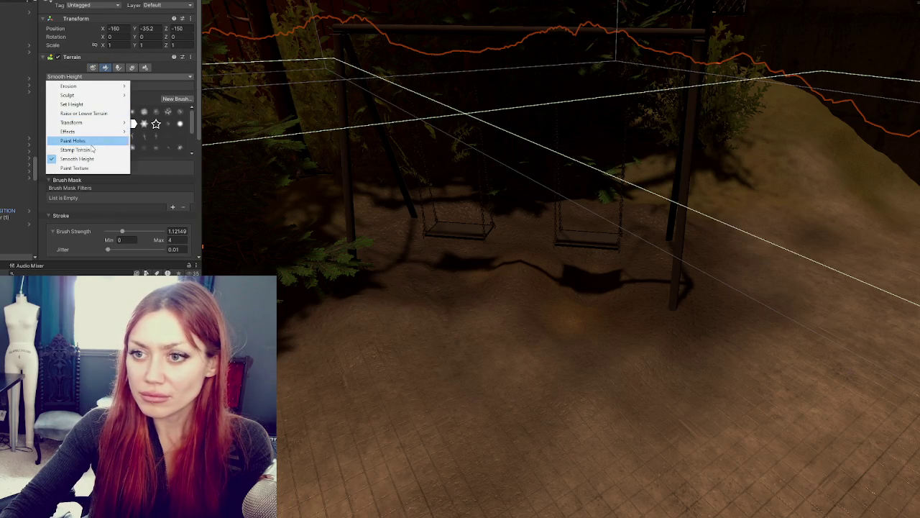
{"action": "left_click", "coordinate": [69, 139]}
{"action": "scroll", "coordinate": [107, 180], "scroll_direction": "down", "scroll_amount": 10}
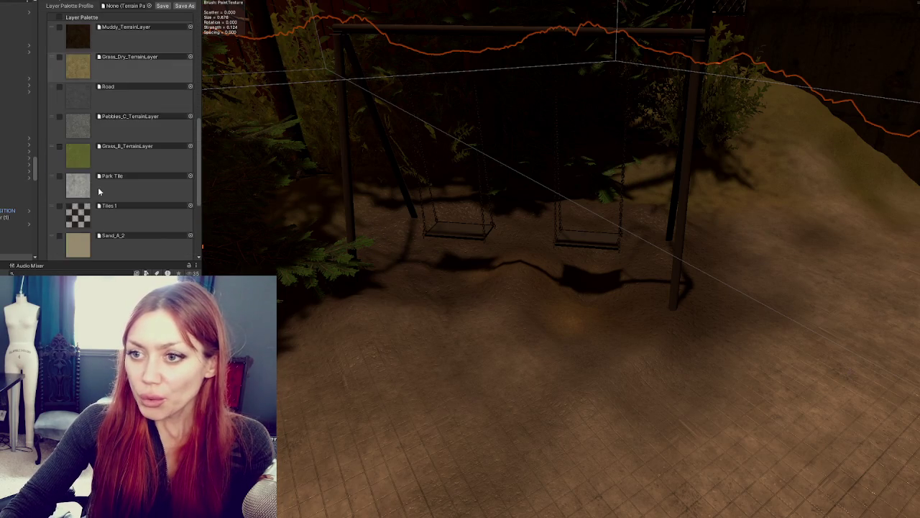
{"action": "left_click", "coordinate": [81, 70]}
{"action": "scroll", "coordinate": [108, 71], "scroll_direction": "up", "scroll_amount": 6}
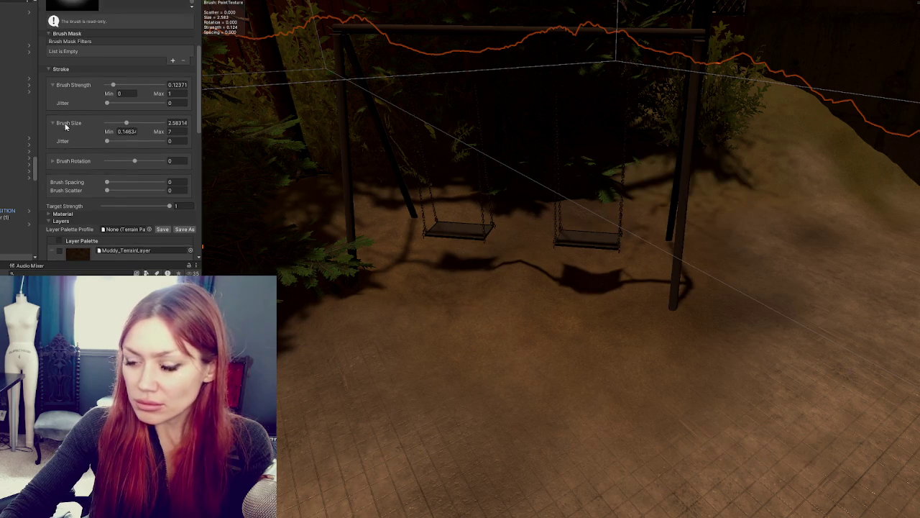
{"action": "scroll", "coordinate": [70, 80], "scroll_direction": "up", "scroll_amount": 5}
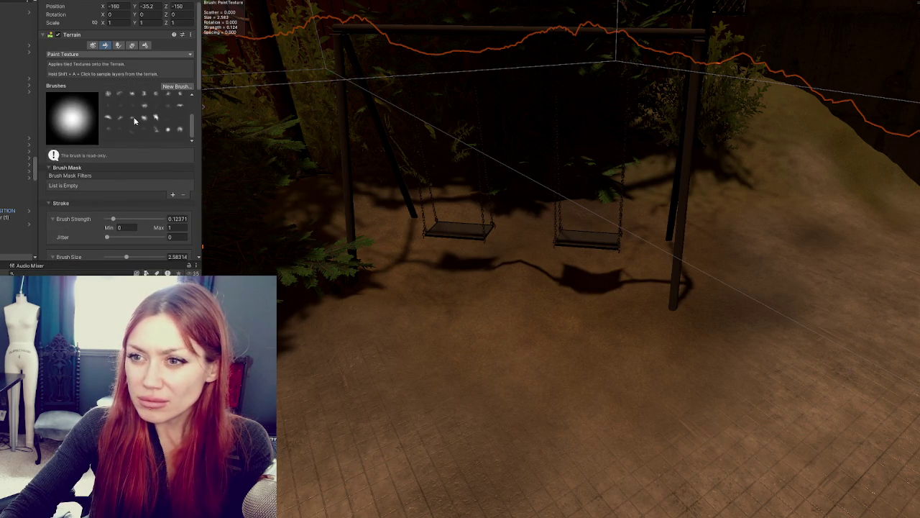
Pick the cloudy Ridge05 brush and look over the swing set and playground from above
{"action": "left_click", "coordinate": [144, 118]}
{"action": "scroll", "coordinate": [124, 199], "scroll_direction": "down", "scroll_amount": 2}
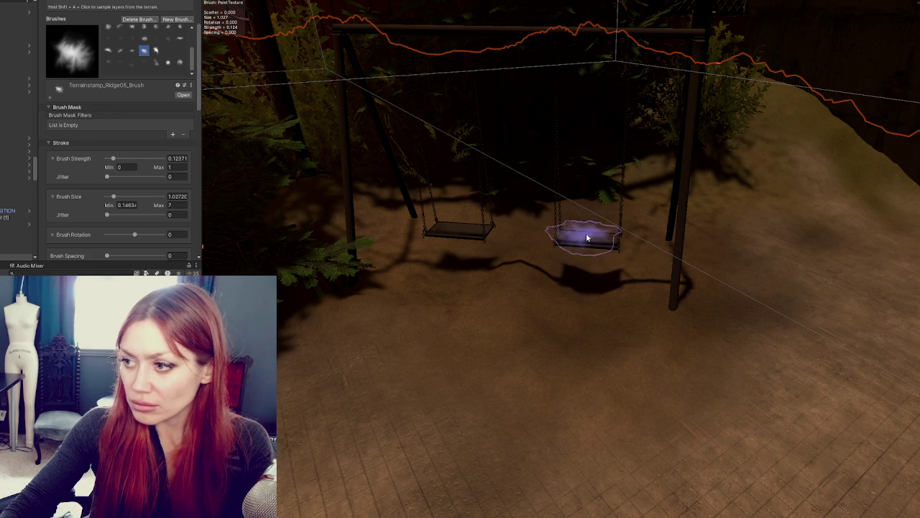
{"action": "left_click_drag", "start_coordinate": [566, 260], "coordinate": [642, 291], "text": "alt"}
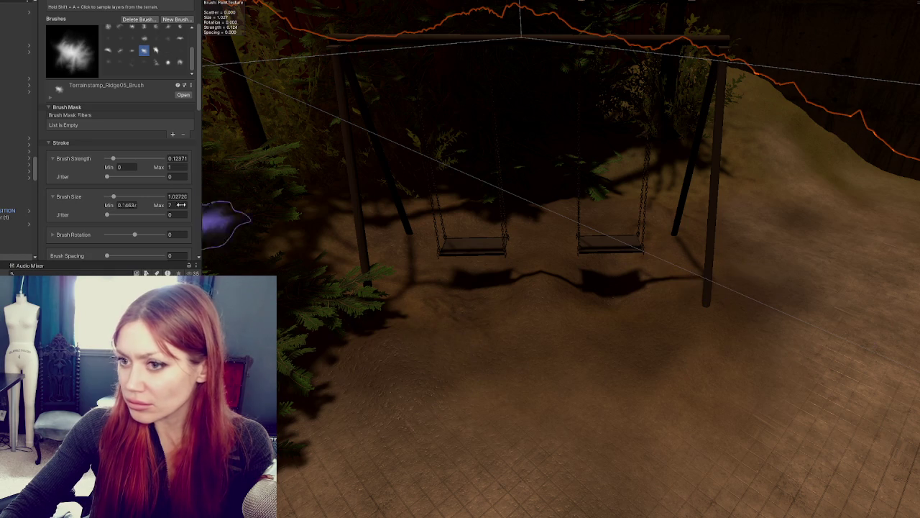
{"action": "scroll", "coordinate": [91, 182], "scroll_direction": "down", "scroll_amount": 5}
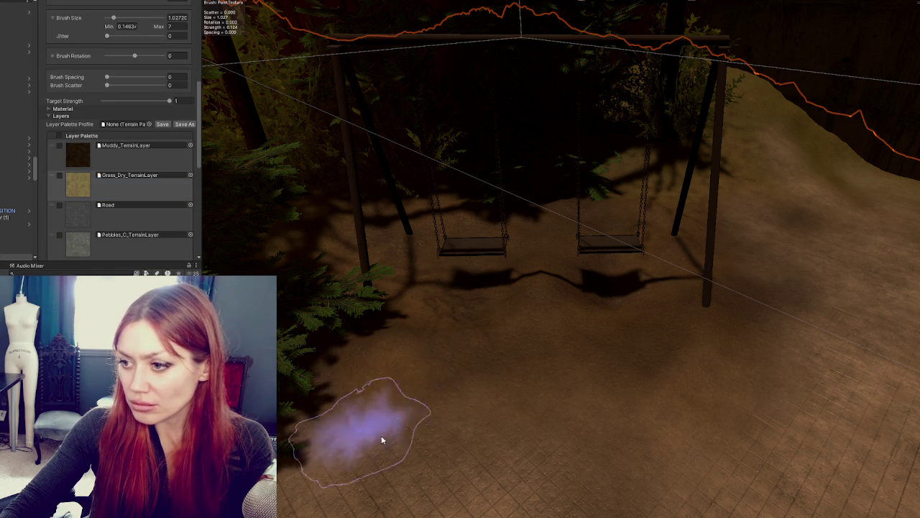
{"action": "mouse_move", "coordinate": [596, 365]}
{"action": "left_mouse_down"}
{"action": "mouse_move", "coordinate": [467, 370]}
{"action": "mouse_move", "coordinate": [626, 384]}
{"action": "mouse_move", "coordinate": [623, 321]}
{"action": "mouse_move", "coordinate": [522, 280]}
{"action": "left_mouse_up"}
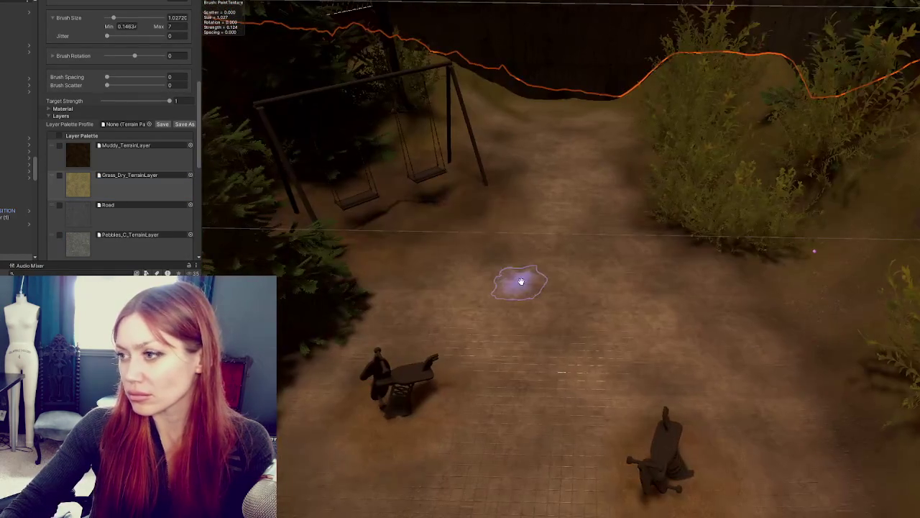
{"action": "scroll", "coordinate": [745, 312], "scroll_direction": "down", "scroll_amount": 3}
{"action": "scroll", "coordinate": [698, 380], "scroll_direction": "down", "scroll_amount": 3}
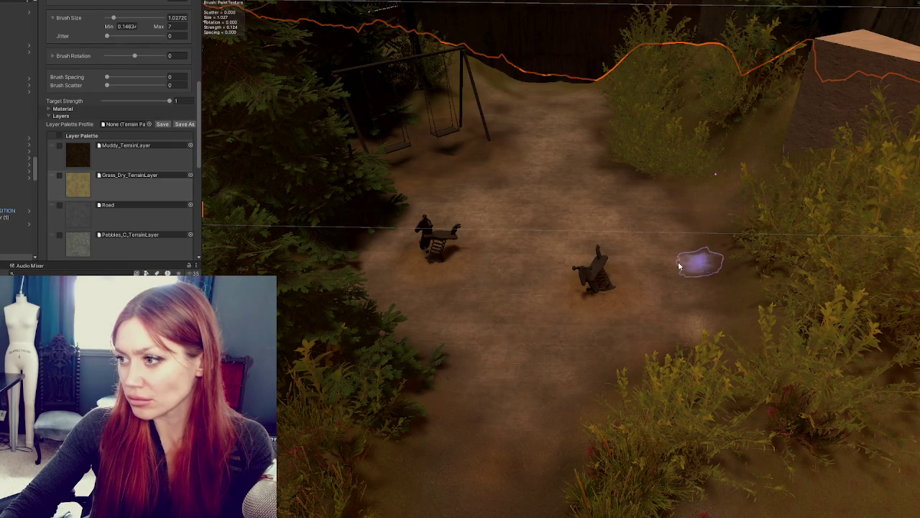
{"action": "scroll", "coordinate": [131, 101], "scroll_direction": "up", "scroll_amount": 5}
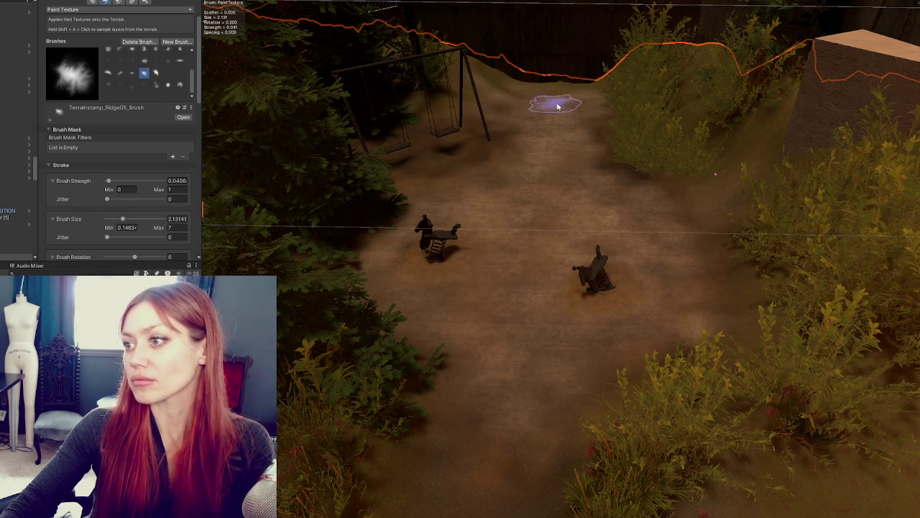
{"action": "scroll", "coordinate": [575, 339], "scroll_direction": "down", "scroll_amount": 2}
{"action": "scroll", "coordinate": [518, 388], "scroll_direction": "down", "scroll_amount": 2}
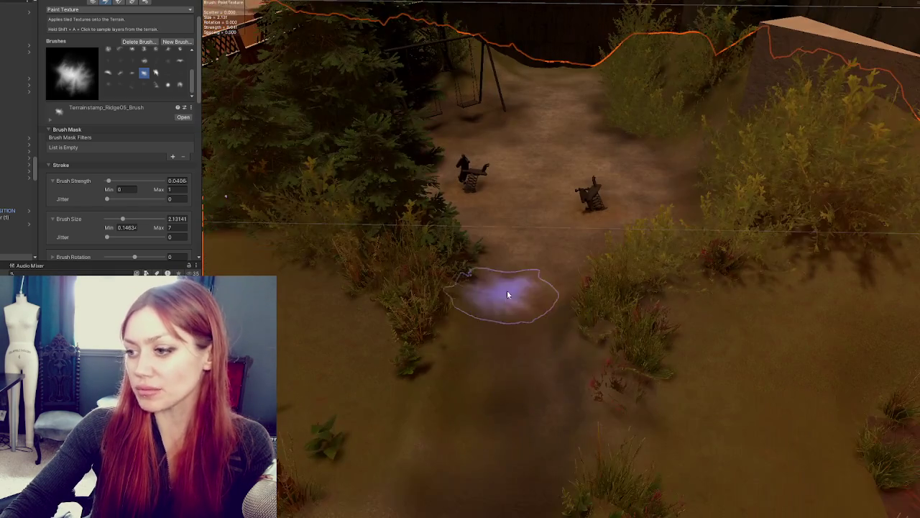
{"action": "scroll", "coordinate": [561, 432], "scroll_direction": "down", "scroll_amount": 3}
{"action": "scroll", "coordinate": [553, 363], "scroll_direction": "up", "scroll_amount": 5}
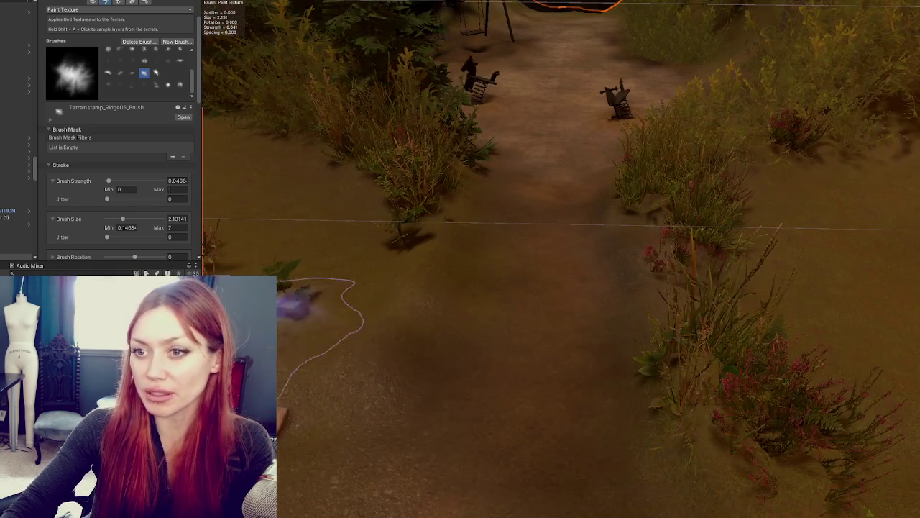
{"action": "scroll", "coordinate": [616, 359], "scroll_direction": "down", "scroll_amount": 2}
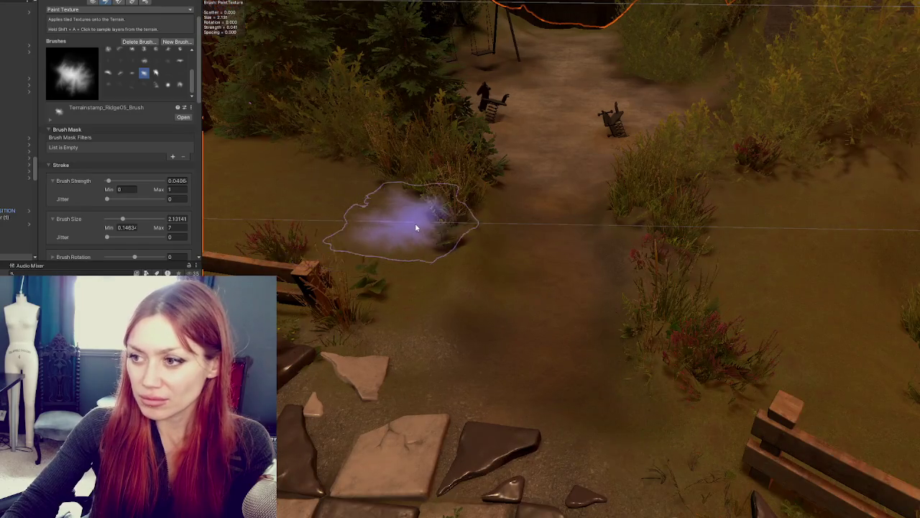
{"action": "scroll", "coordinate": [414, 227], "scroll_direction": "up", "scroll_amount": 3}
{"action": "scroll", "coordinate": [106, 126], "scroll_direction": "up", "scroll_amount": 2}
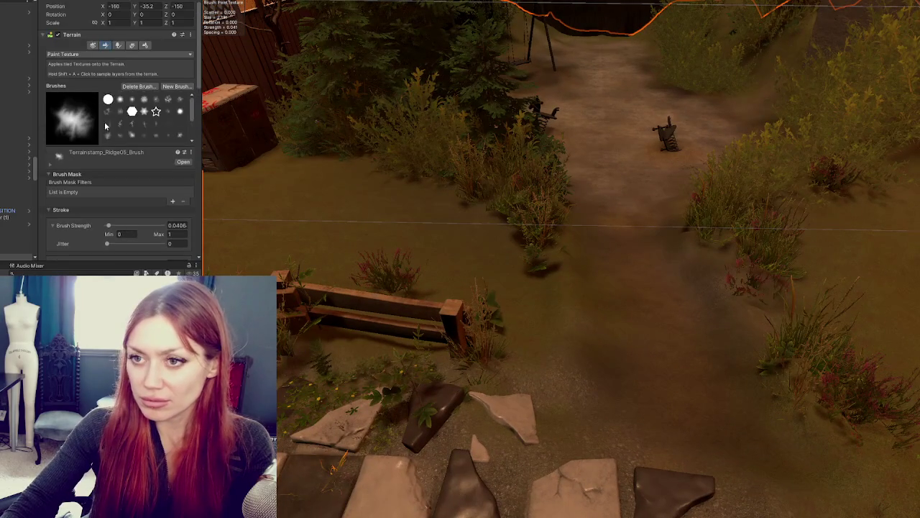
{"action": "left_click", "coordinate": [89, 54]}
Pick Smooth Height, orbit toward the fence and checkerboard path, and open the sculpting-mode dropdown
{"action": "left_click", "coordinate": [93, 137]}
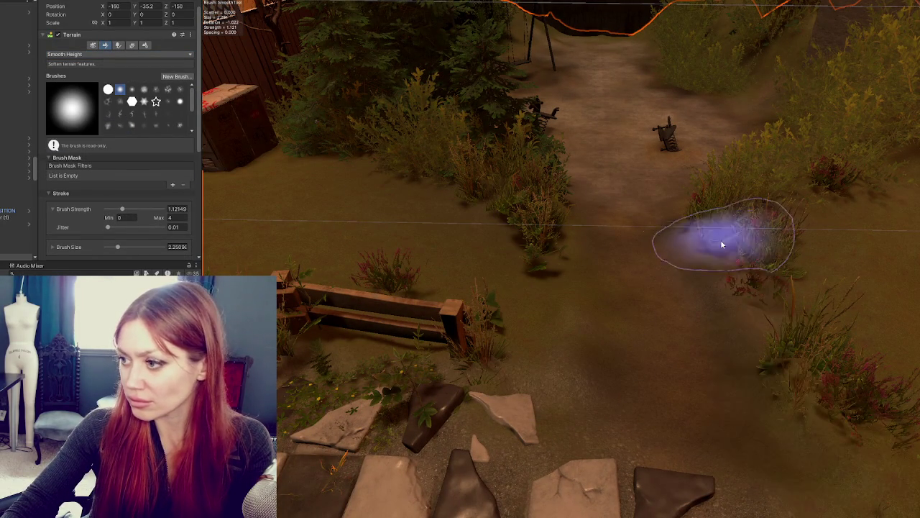
{"action": "scroll", "coordinate": [877, 336], "scroll_direction": "down", "scroll_amount": 2}
{"action": "mouse_move", "coordinate": [876, 336]}
{"action": "left_mouse_down"}
{"action": "mouse_move", "coordinate": [602, 297]}
{"action": "mouse_move", "coordinate": [704, 379]}
{"action": "mouse_move", "coordinate": [622, 345]}
{"action": "left_mouse_up"}
{"action": "scroll", "coordinate": [622, 345], "scroll_direction": "down", "scroll_amount": 5}
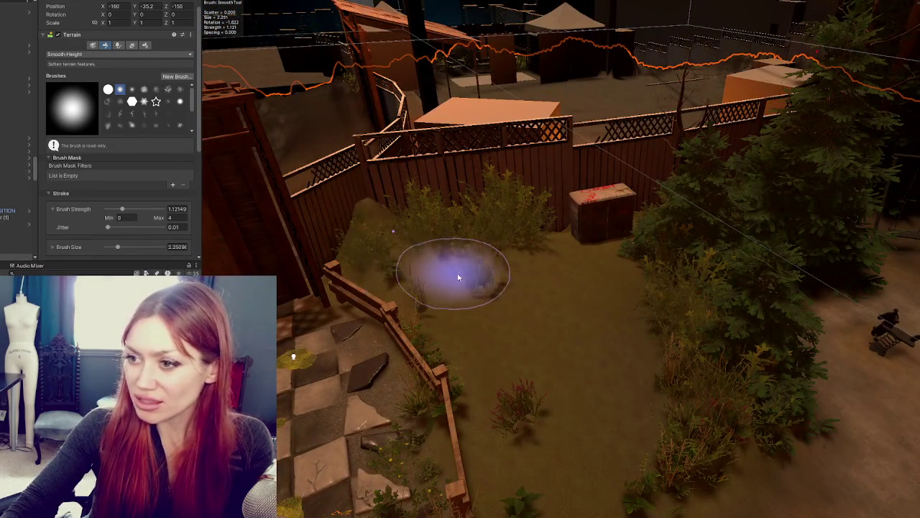
{"action": "scroll", "coordinate": [454, 276], "scroll_direction": "up", "scroll_amount": 2}
{"action": "left_click", "coordinate": [93, 54]}
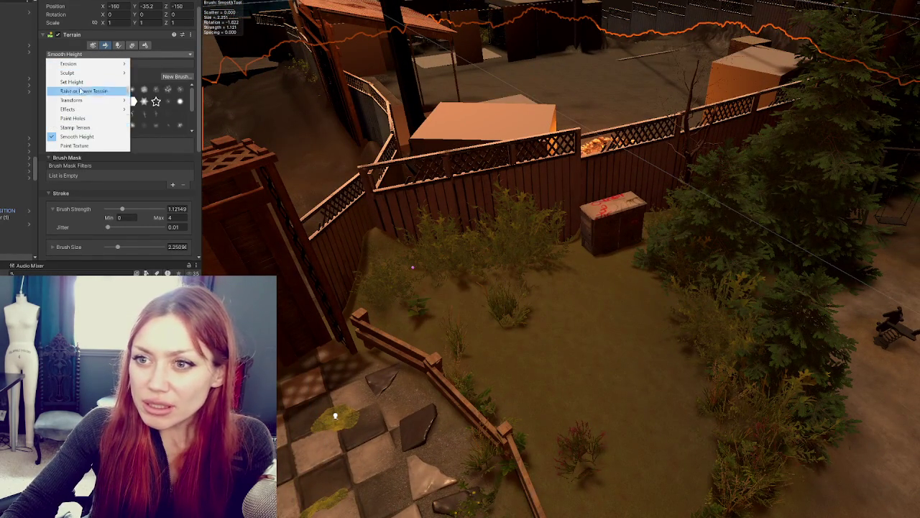
Switch the terrain tool to Set Height and look down over the yard and swing set
{"action": "left_click", "coordinate": [71, 81]}
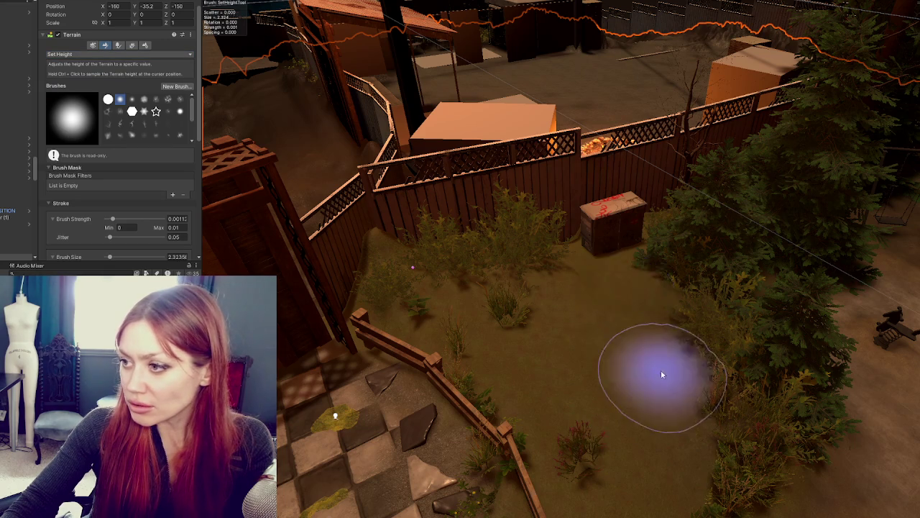
{"action": "scroll", "coordinate": [662, 369], "scroll_direction": "down", "scroll_amount": 3}
{"action": "left_click_drag", "start_coordinate": [519, 222], "coordinate": [573, 286]}
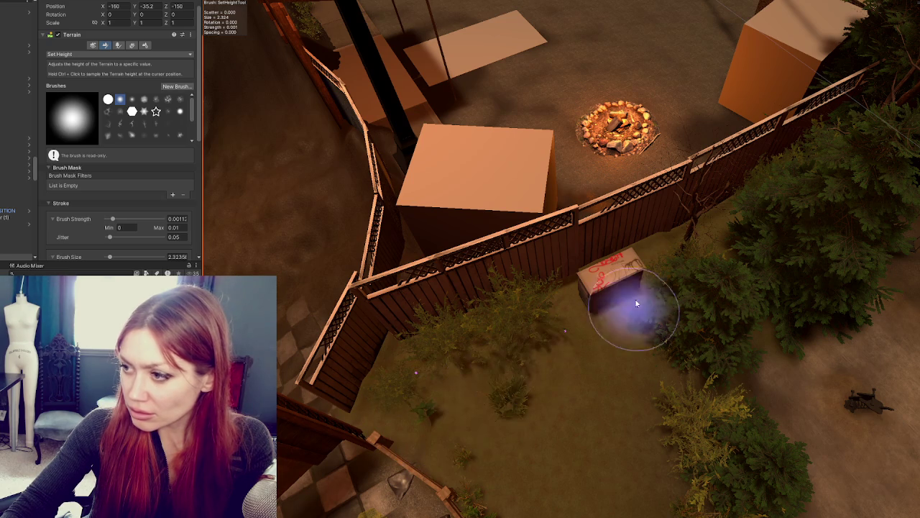
{"action": "mouse_move", "coordinate": [715, 206]}
{"action": "left_mouse_down"}
{"action": "mouse_move", "coordinate": [750, 232]}
{"action": "mouse_move", "coordinate": [663, 218]}
{"action": "mouse_move", "coordinate": [831, 181]}
{"action": "left_mouse_up"}
{"action": "mouse_move", "coordinate": [796, 153]}
{"action": "left_mouse_down"}
{"action": "mouse_move", "coordinate": [594, 297]}
{"action": "mouse_move", "coordinate": [567, 261]}
{"action": "left_mouse_up"}
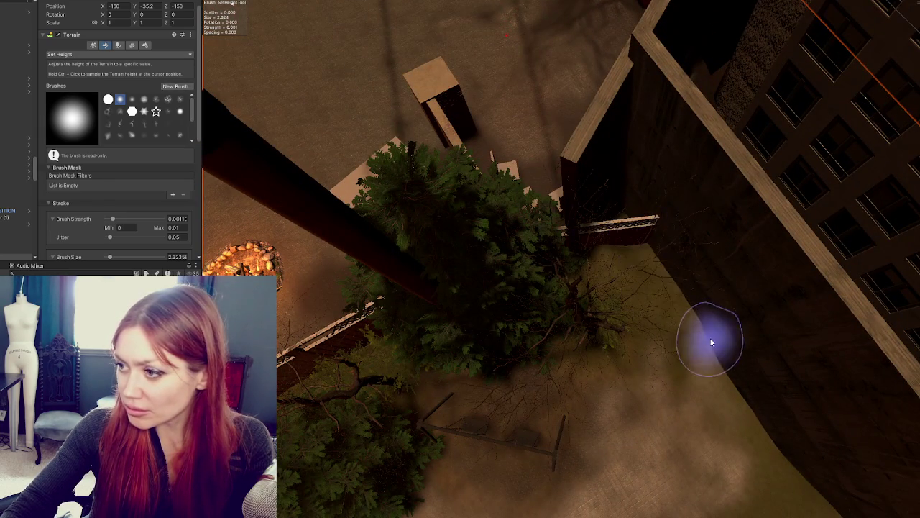
{"action": "mouse_move", "coordinate": [733, 345]}
{"action": "left_mouse_down"}
{"action": "mouse_move", "coordinate": [670, 239]}
{"action": "mouse_move", "coordinate": [608, 294]}
{"action": "mouse_move", "coordinate": [612, 364]}
{"action": "mouse_move", "coordinate": [530, 294]}
{"action": "left_mouse_up"}
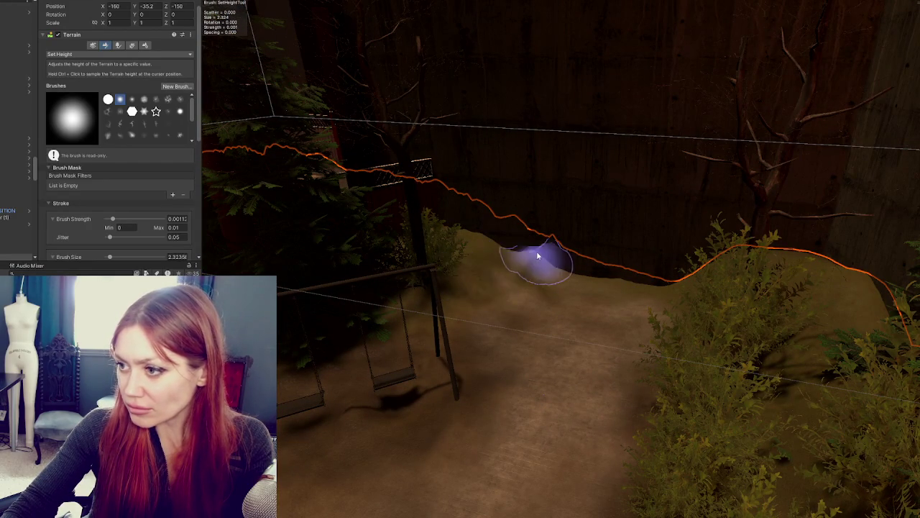
Survey the swing, bushes, wall, crate and fence, then reopen the sculpting-mode list
{"action": "left_click_drag", "start_coordinate": [692, 293], "coordinate": [709, 248]}
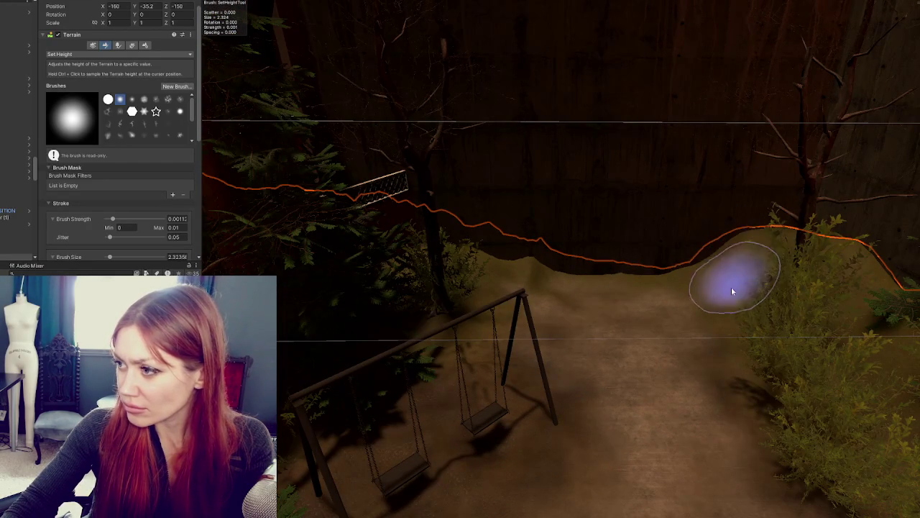
{"action": "mouse_move", "coordinate": [899, 287]}
{"action": "left_mouse_down"}
{"action": "mouse_move", "coordinate": [759, 288]}
{"action": "mouse_move", "coordinate": [743, 323]}
{"action": "left_mouse_up"}
{"action": "mouse_move", "coordinate": [688, 265]}
{"action": "left_mouse_down"}
{"action": "mouse_move", "coordinate": [685, 273]}
{"action": "mouse_move", "coordinate": [816, 324]}
{"action": "mouse_move", "coordinate": [537, 335]}
{"action": "left_mouse_up"}
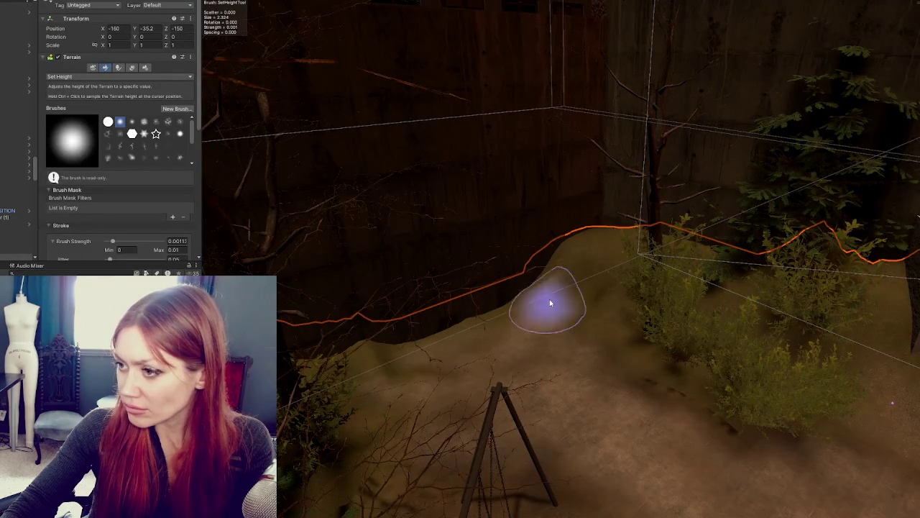
{"action": "left_click_drag", "start_coordinate": [602, 265], "coordinate": [757, 283]}
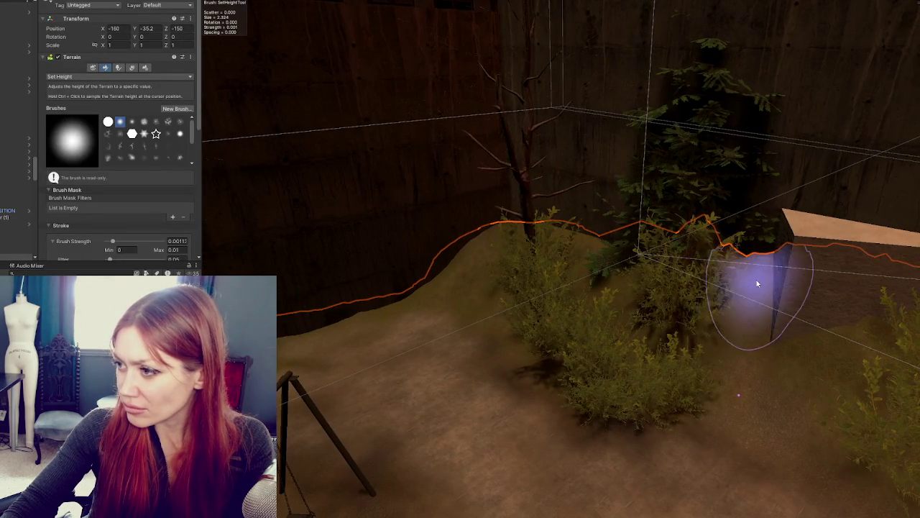
{"action": "mouse_move", "coordinate": [873, 349]}
{"action": "left_mouse_down"}
{"action": "mouse_move", "coordinate": [772, 309]}
{"action": "mouse_move", "coordinate": [683, 294]}
{"action": "mouse_move", "coordinate": [701, 250]}
{"action": "left_mouse_up"}
{"action": "mouse_move", "coordinate": [836, 261]}
{"action": "left_mouse_down"}
{"action": "mouse_move", "coordinate": [760, 308]}
{"action": "mouse_move", "coordinate": [712, 310]}
{"action": "mouse_move", "coordinate": [668, 277]}
{"action": "mouse_move", "coordinate": [668, 302]}
{"action": "mouse_move", "coordinate": [565, 267]}
{"action": "mouse_move", "coordinate": [603, 294]}
{"action": "mouse_move", "coordinate": [554, 278]}
{"action": "mouse_move", "coordinate": [565, 294]}
{"action": "mouse_move", "coordinate": [551, 287]}
{"action": "mouse_move", "coordinate": [636, 279]}
{"action": "mouse_move", "coordinate": [554, 322]}
{"action": "mouse_move", "coordinate": [629, 324]}
{"action": "mouse_move", "coordinate": [427, 310]}
{"action": "left_mouse_up"}
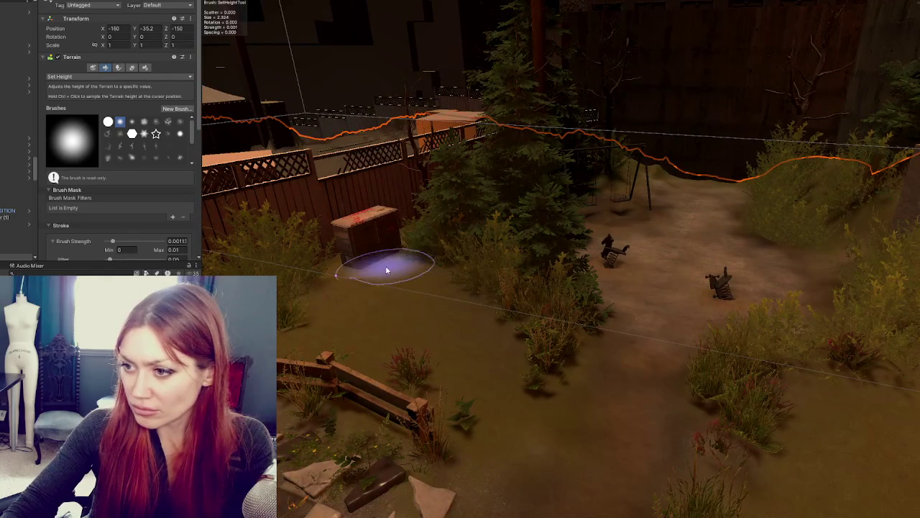
{"action": "mouse_move", "coordinate": [345, 283]}
{"action": "left_mouse_down"}
{"action": "mouse_move", "coordinate": [380, 308]}
{"action": "mouse_move", "coordinate": [482, 276]}
{"action": "left_mouse_up"}
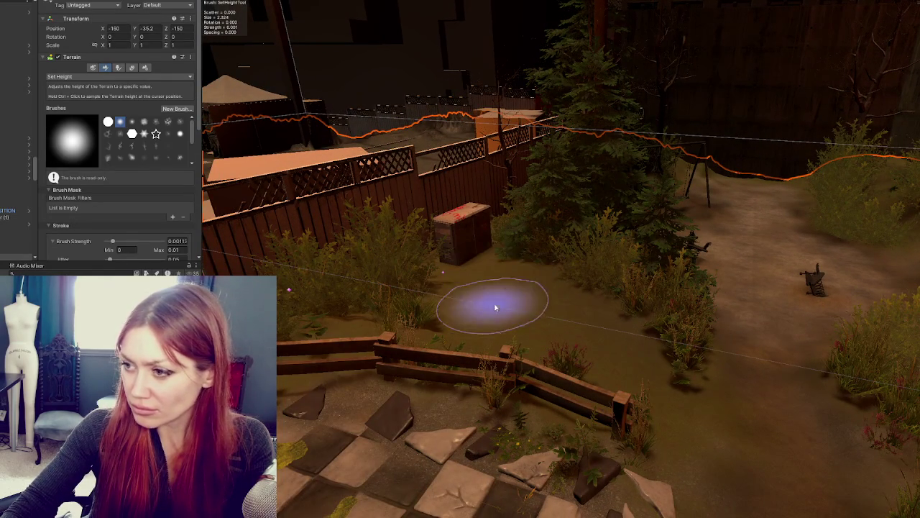
{"action": "left_click_drag", "start_coordinate": [641, 324], "coordinate": [406, 306]}
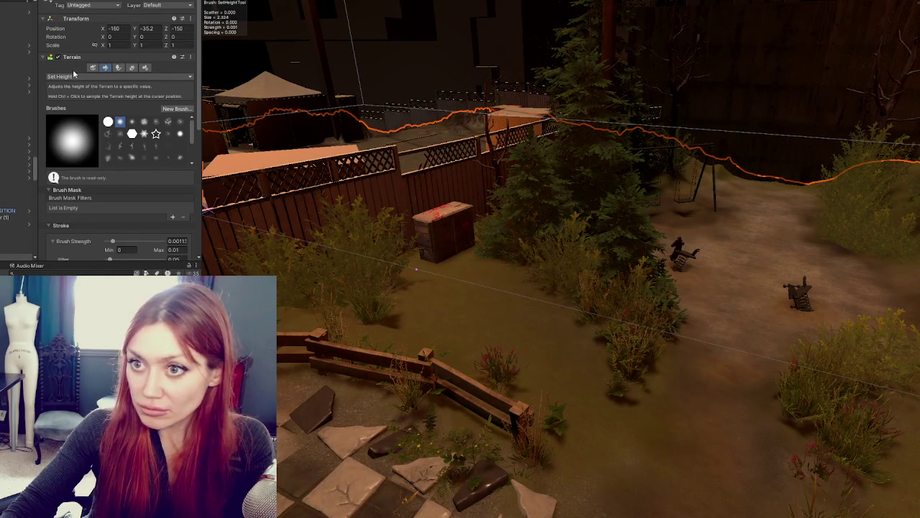
{"action": "left_click", "coordinate": [118, 76]}
Switch to Raise or Lower Terrain and view the ground near the crate from above
{"action": "left_click", "coordinate": [72, 84]}
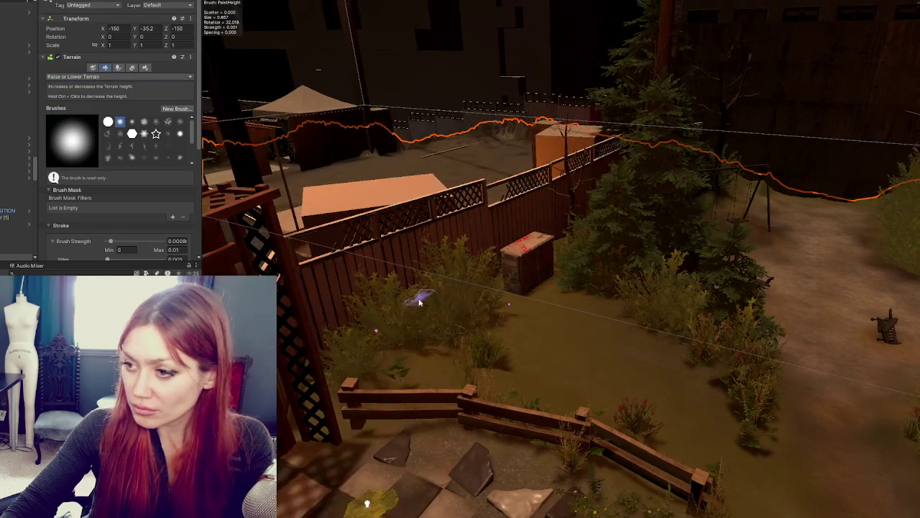
{"action": "scroll", "coordinate": [108, 180], "scroll_direction": "down", "scroll_amount": 5}
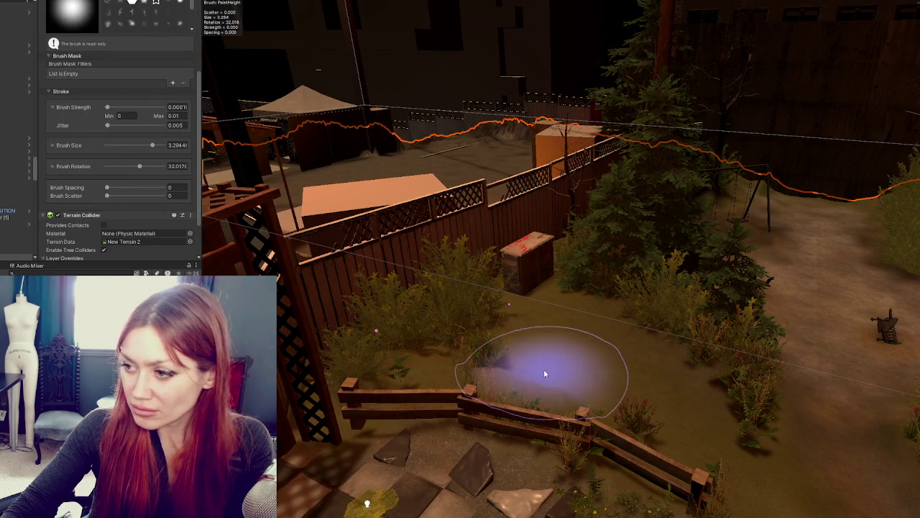
{"action": "left_click_drag", "start_coordinate": [585, 379], "coordinate": [405, 369]}
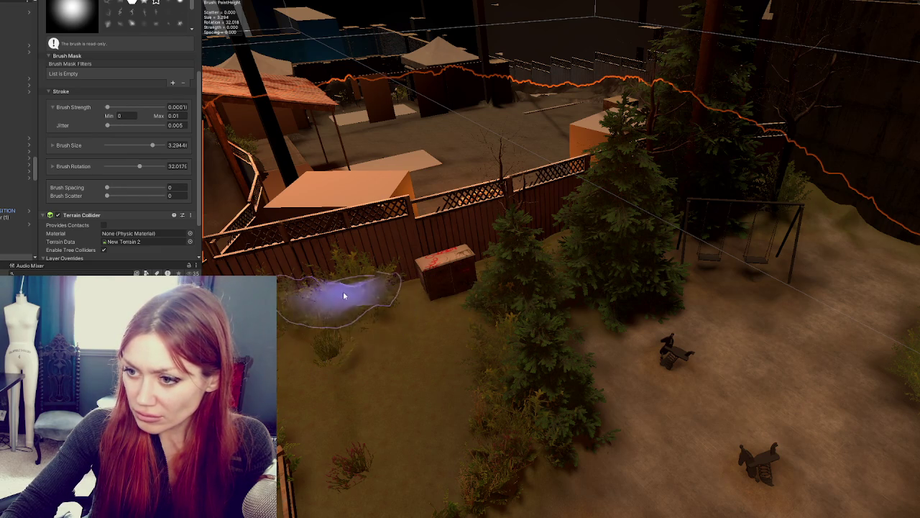
{"action": "scroll", "coordinate": [437, 412], "scroll_direction": "down", "scroll_amount": 3}
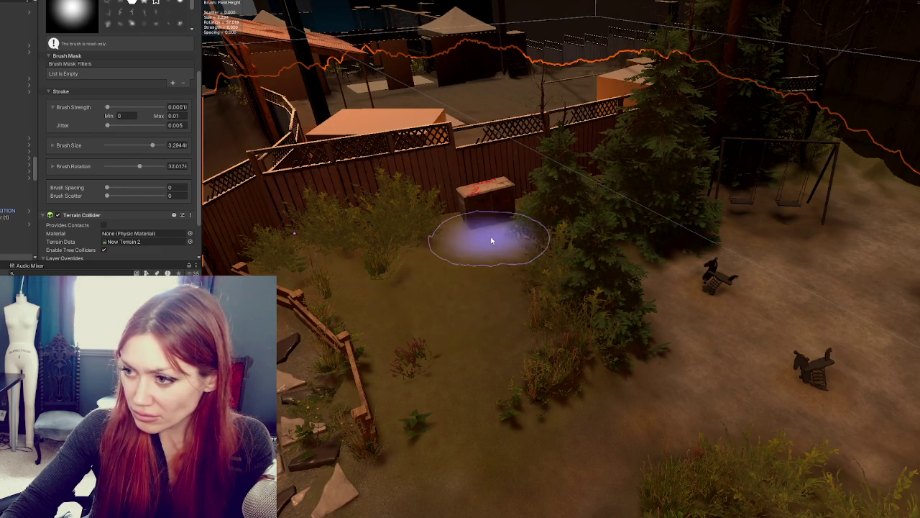
{"action": "scroll", "coordinate": [605, 274], "scroll_direction": "up", "scroll_amount": 2}
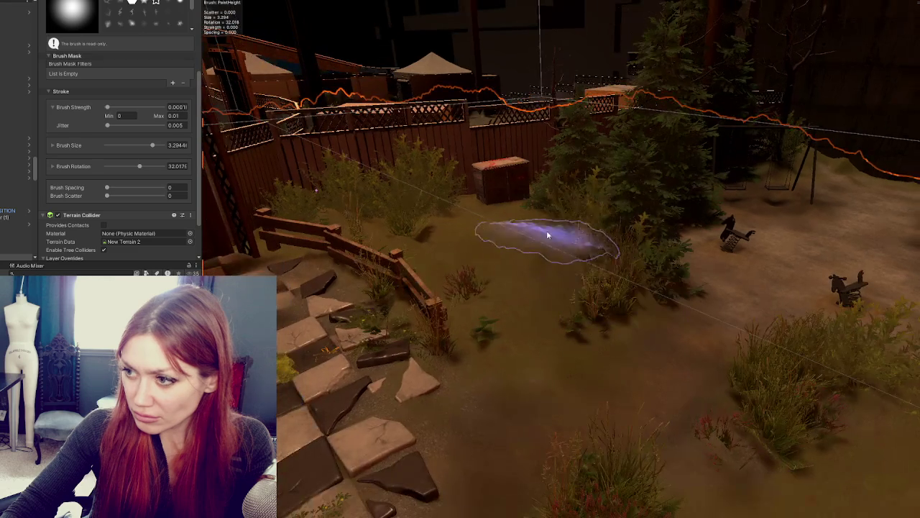
{"action": "scroll", "coordinate": [352, 201], "scroll_direction": "up", "scroll_amount": 2}
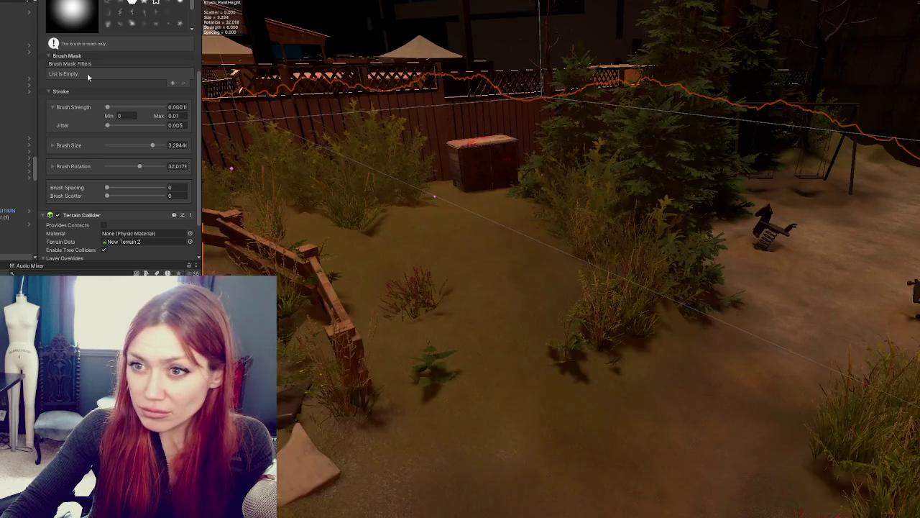
{"action": "scroll", "coordinate": [88, 77], "scroll_direction": "up", "scroll_amount": 3}
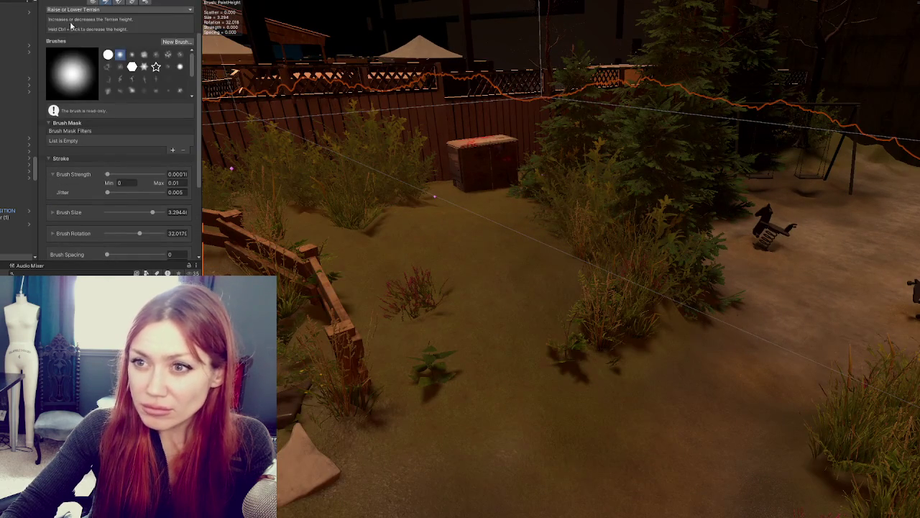
Smooth the ground by the crate with Smooth Height, then select a plant to exit sculpting
{"action": "left_click", "coordinate": [86, 9]}
{"action": "left_click", "coordinate": [93, 94]}
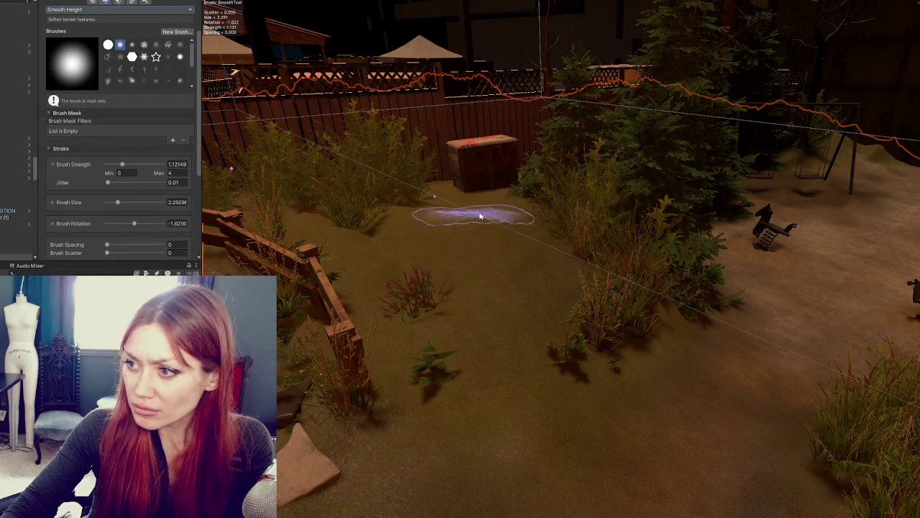
{"action": "mouse_move", "coordinate": [484, 273]}
{"action": "left_mouse_down"}
{"action": "mouse_move", "coordinate": [451, 323]}
{"action": "mouse_move", "coordinate": [389, 298]}
{"action": "left_mouse_up"}
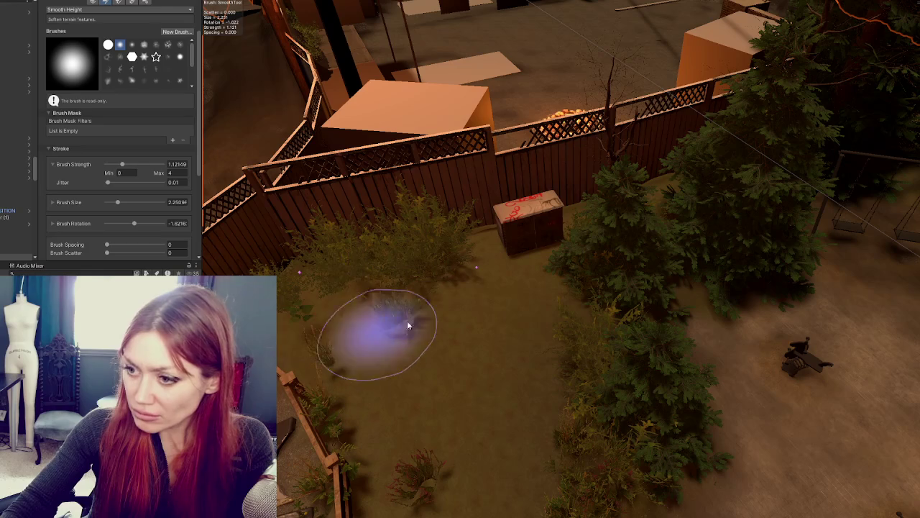
{"action": "left_click_drag", "start_coordinate": [435, 320], "coordinate": [495, 253]}
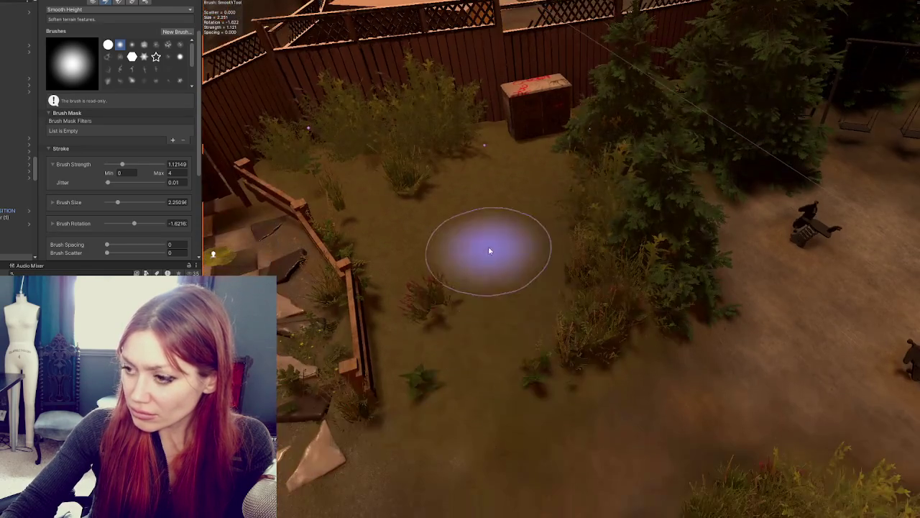
{"action": "scroll", "coordinate": [550, 241], "scroll_direction": "up", "scroll_amount": 2}
{"action": "left_click", "coordinate": [359, 308]}
{"action": "left_click_drag", "start_coordinate": [360, 308], "coordinate": [446, 241]}
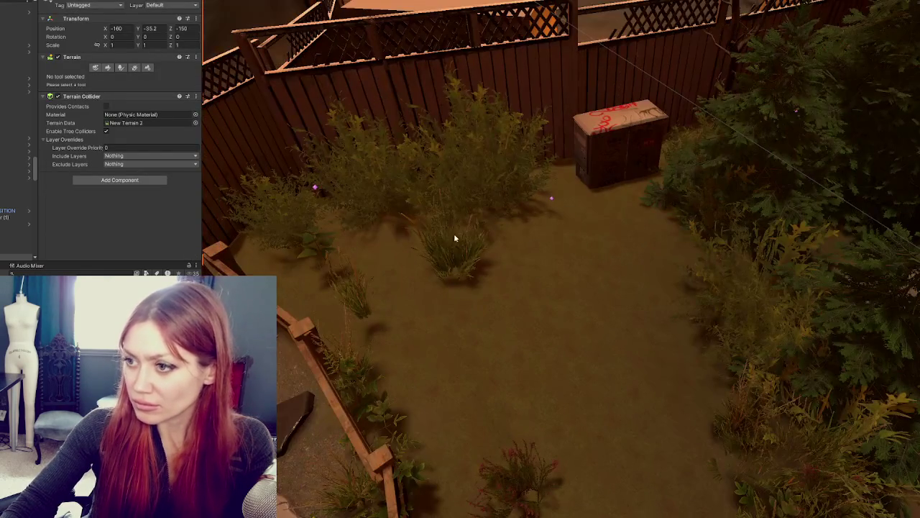
Shift Bush_B left by the fence and move fir Fir_02_Small (6) toward the crate
{"action": "left_click", "coordinate": [464, 265]}
{"action": "left_click", "coordinate": [483, 186]}
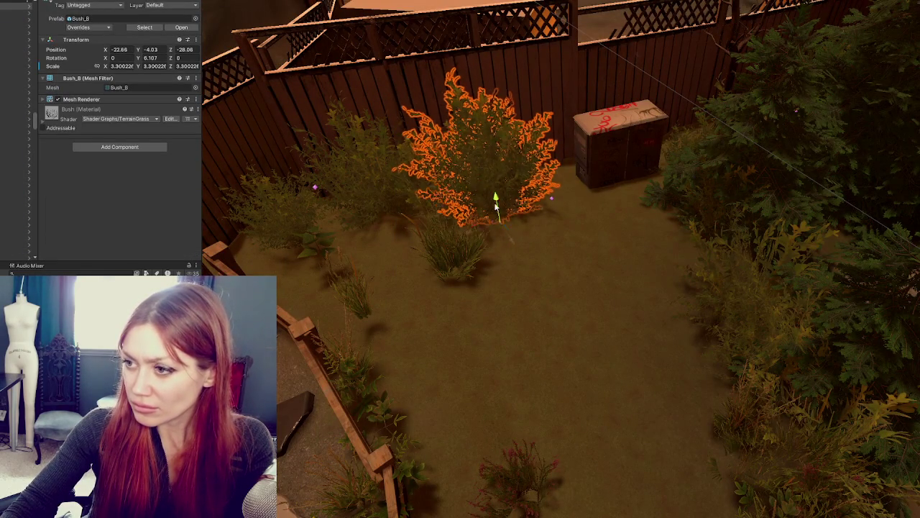
{"action": "left_click_drag", "start_coordinate": [495, 215], "coordinate": [403, 192]}
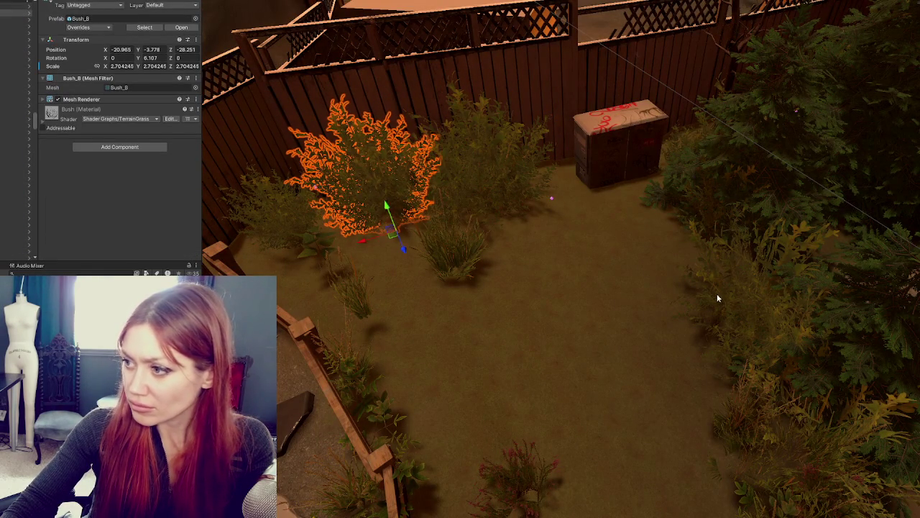
{"action": "left_click", "coordinate": [743, 371]}
{"action": "scroll", "coordinate": [761, 369], "scroll_direction": "down", "scroll_amount": 2}
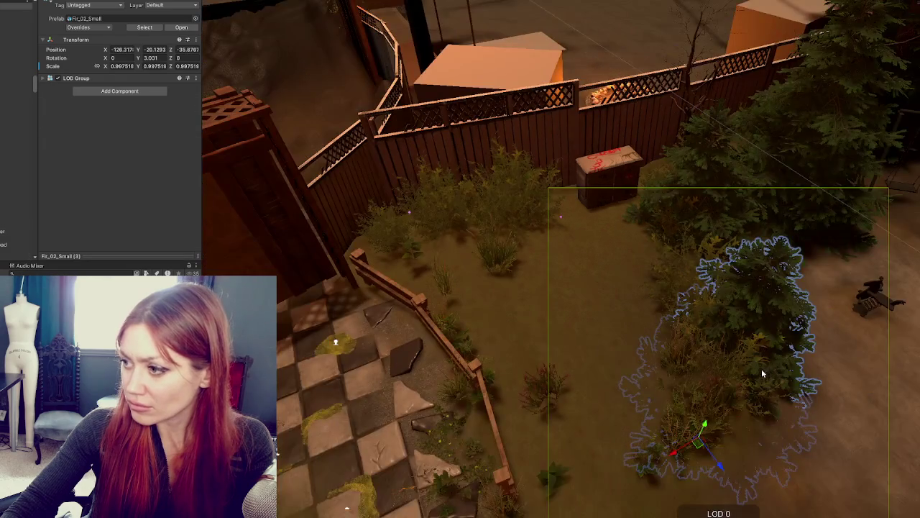
{"action": "left_click", "coordinate": [726, 460]}
{"action": "left_click", "coordinate": [701, 445]}
{"action": "left_click", "coordinate": [711, 462]}
{"action": "left_click_drag", "start_coordinate": [712, 462], "coordinate": [634, 376]}
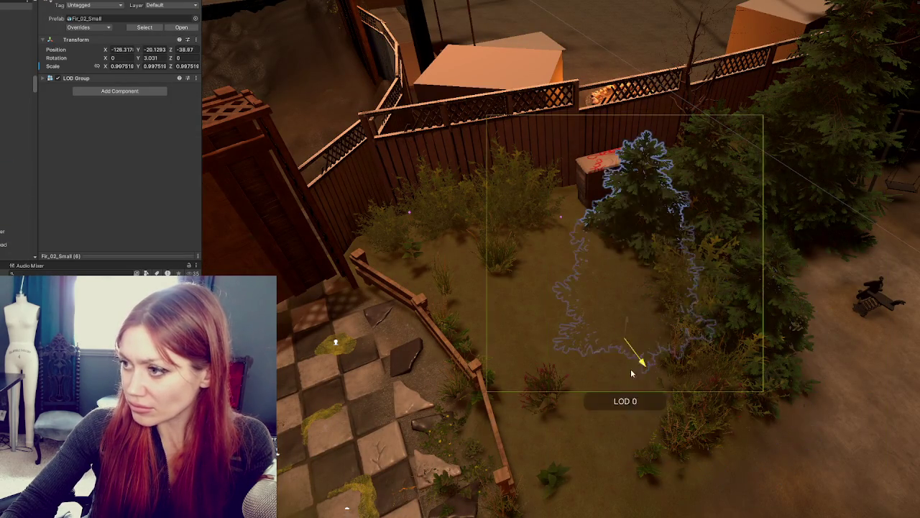
Move the fir further toward the fence, delete it, then undo to restore it
{"action": "mouse_move", "coordinate": [594, 341]}
{"action": "left_mouse_down"}
{"action": "mouse_move", "coordinate": [544, 366]}
{"action": "mouse_move", "coordinate": [504, 344]}
{"action": "mouse_move", "coordinate": [477, 346]}
{"action": "left_mouse_up"}
{"action": "left_click", "coordinate": [588, 356]}
{"action": "mouse_move", "coordinate": [490, 384]}
{"action": "left_mouse_down"}
{"action": "mouse_move", "coordinate": [478, 368]}
{"action": "mouse_move", "coordinate": [472, 379]}
{"action": "mouse_move", "coordinate": [435, 370]}
{"action": "mouse_move", "coordinate": [410, 173]}
{"action": "mouse_move", "coordinate": [494, 294]}
{"action": "mouse_move", "coordinate": [655, 294]}
{"action": "left_mouse_up"}
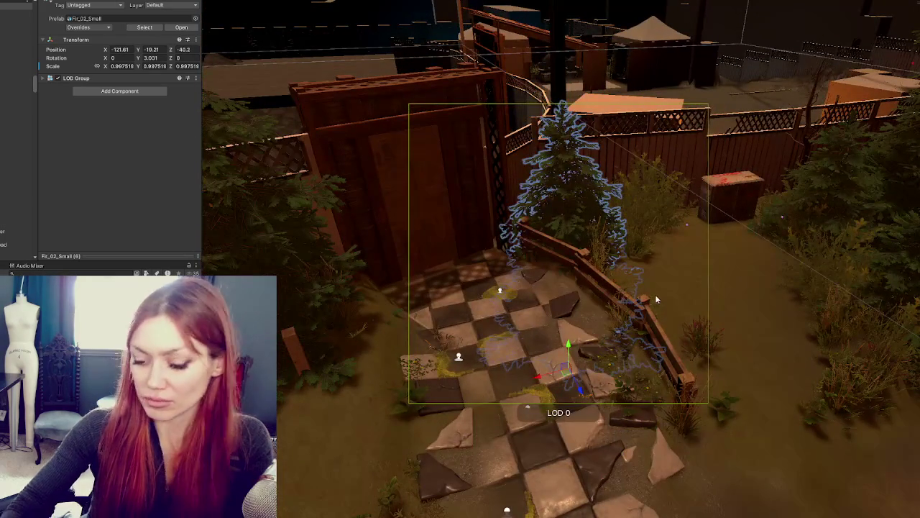
{"action": "key", "text": "Delete"}
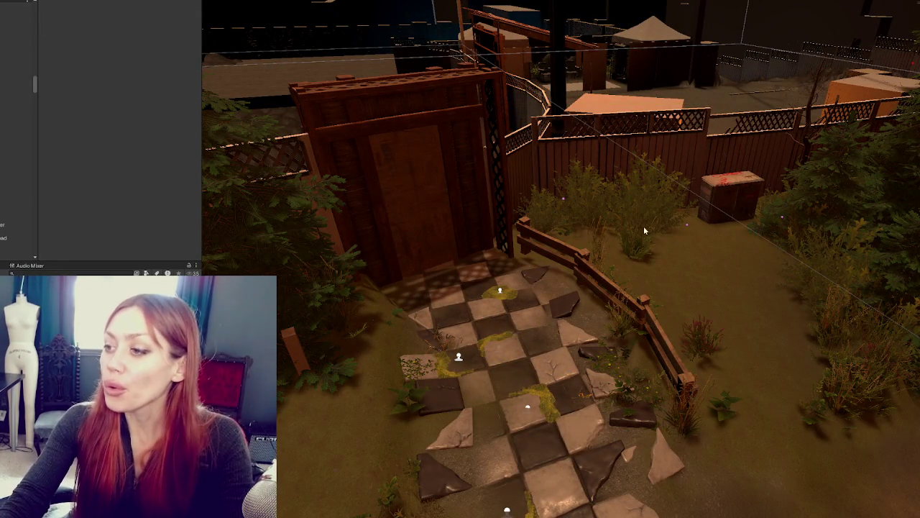
{"action": "key", "text": "ctrl+z"}
{"action": "key", "text": "f"}
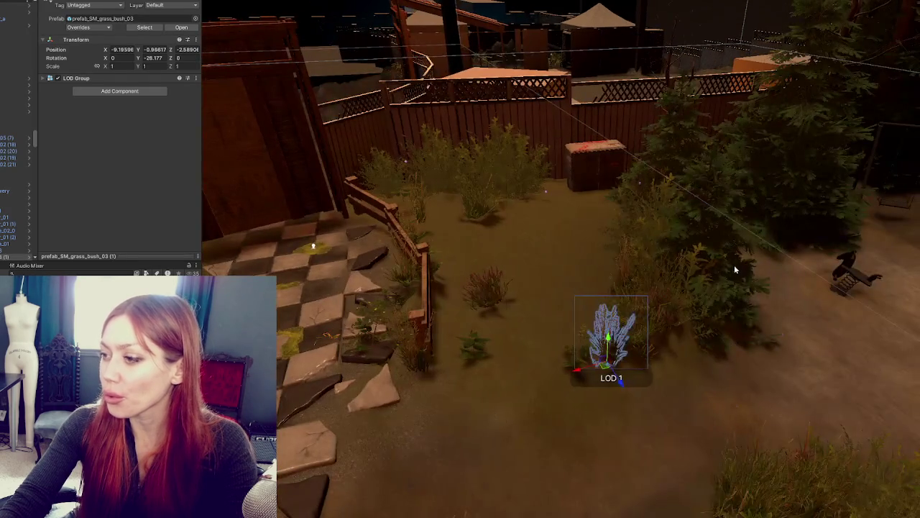
Survey the yard's bushes and frame the parent bush group in view
{"action": "left_click_drag", "start_coordinate": [679, 315], "coordinate": [663, 323]}
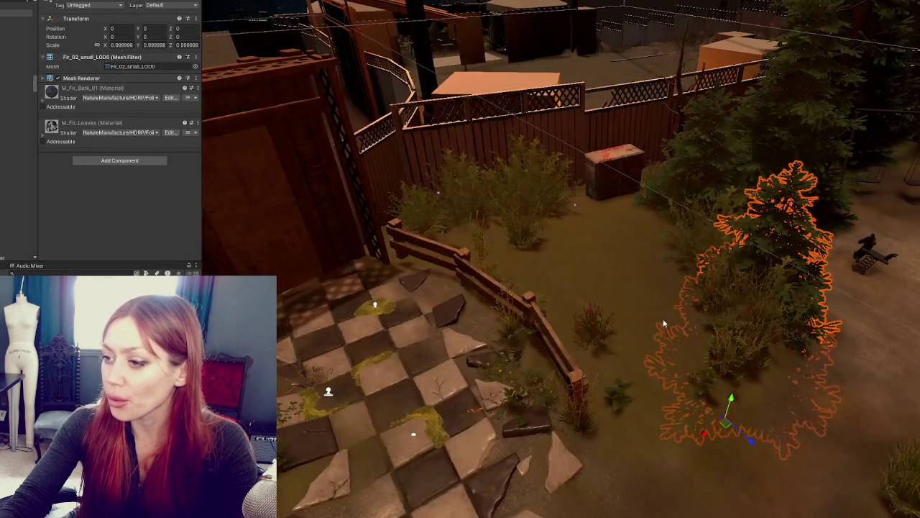
{"action": "left_click", "coordinate": [602, 340]}
{"action": "mouse_move", "coordinate": [564, 350]}
{"action": "left_mouse_down"}
{"action": "mouse_move", "coordinate": [560, 303]}
{"action": "mouse_move", "coordinate": [529, 353]}
{"action": "mouse_move", "coordinate": [573, 343]}
{"action": "mouse_move", "coordinate": [390, 413]}
{"action": "left_mouse_up"}
{"action": "left_click_drag", "start_coordinate": [695, 460], "coordinate": [677, 340]}
{"action": "left_click", "coordinate": [733, 273]}
{"action": "left_click_drag", "start_coordinate": [733, 274], "coordinate": [734, 315]}
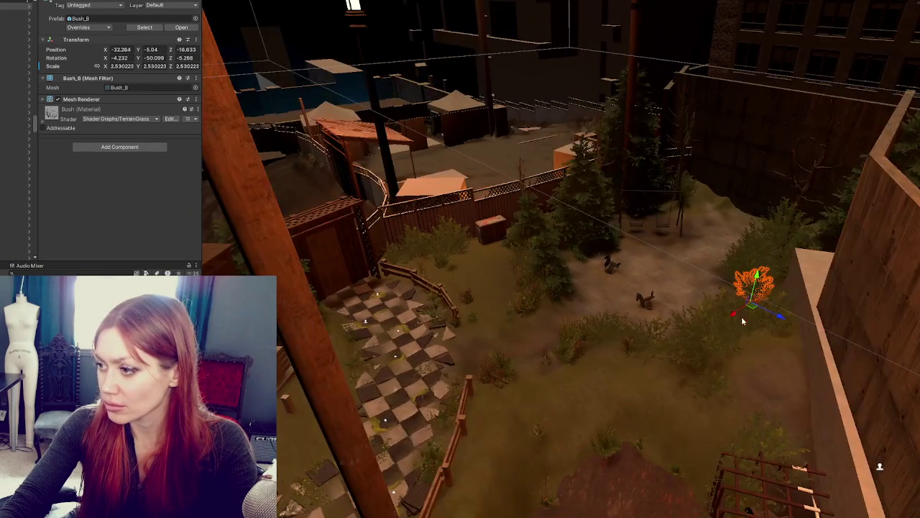
{"action": "left_click_drag", "start_coordinate": [750, 446], "coordinate": [913, 460]}
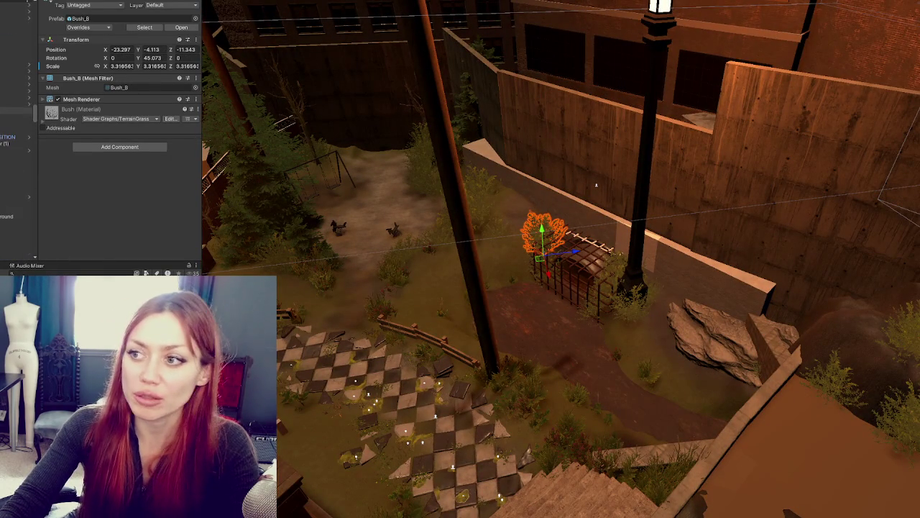
{"action": "left_click", "coordinate": [14, 75]}
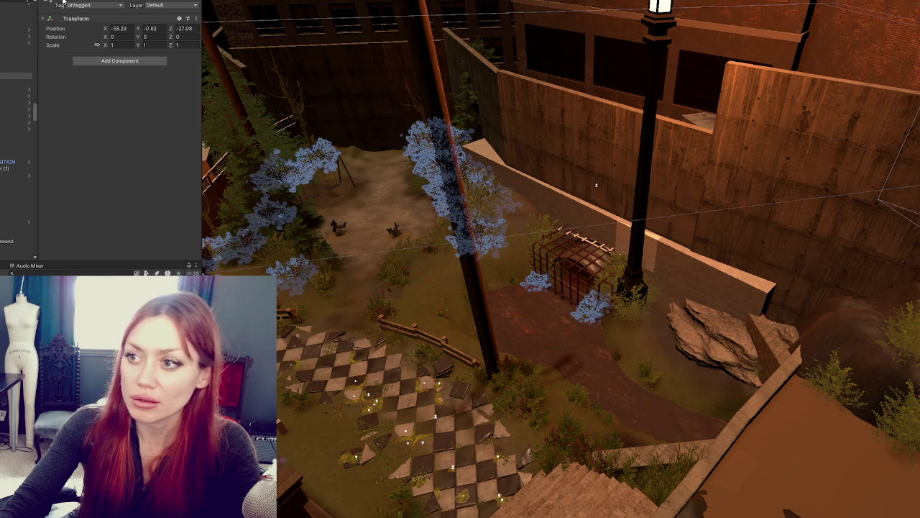
{"action": "key", "text": "f"}
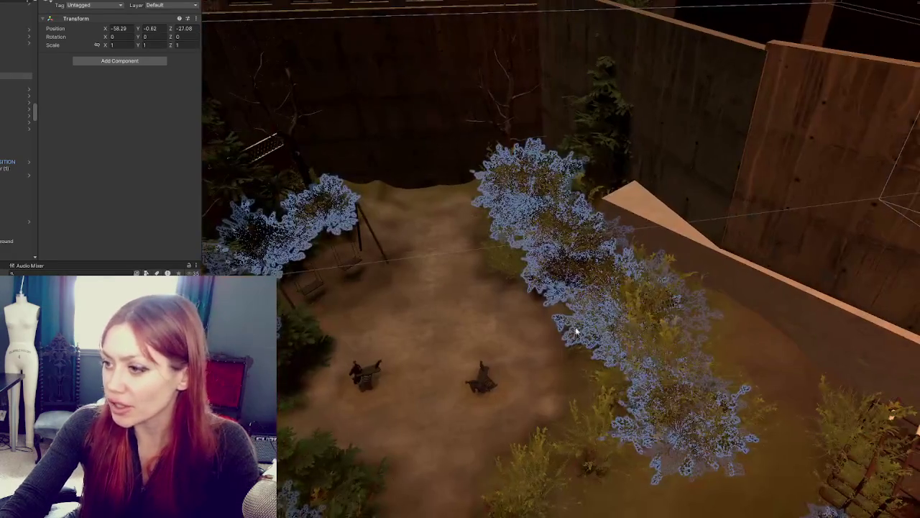
Move a Bush_01 against the back wall, to X -67.45, Z -17.41
{"action": "left_click", "coordinate": [597, 333]}
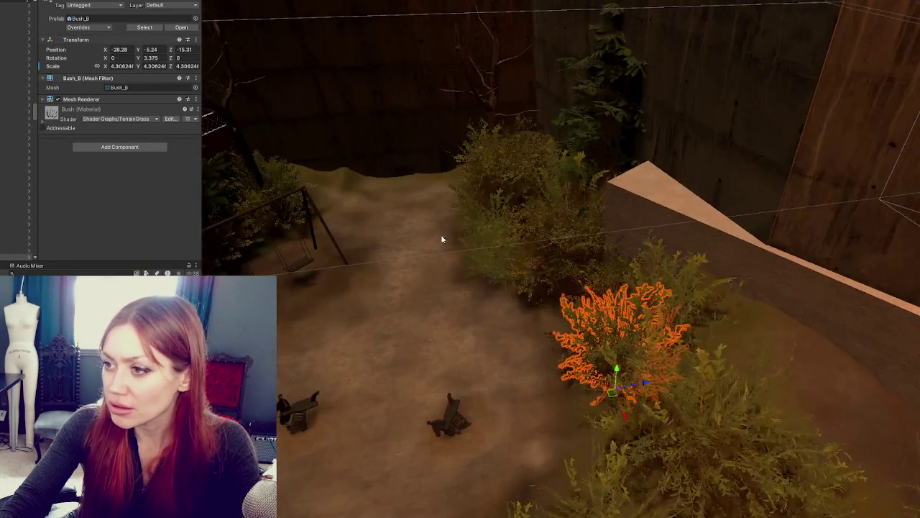
{"action": "left_click", "coordinate": [637, 263]}
{"action": "mouse_move", "coordinate": [669, 259]}
{"action": "left_mouse_down"}
{"action": "mouse_move", "coordinate": [730, 258]}
{"action": "mouse_move", "coordinate": [777, 307]}
{"action": "mouse_move", "coordinate": [660, 252]}
{"action": "left_mouse_up"}
{"action": "mouse_move", "coordinate": [783, 289]}
{"action": "left_mouse_down"}
{"action": "mouse_move", "coordinate": [724, 217]}
{"action": "mouse_move", "coordinate": [702, 222]}
{"action": "left_mouse_up"}
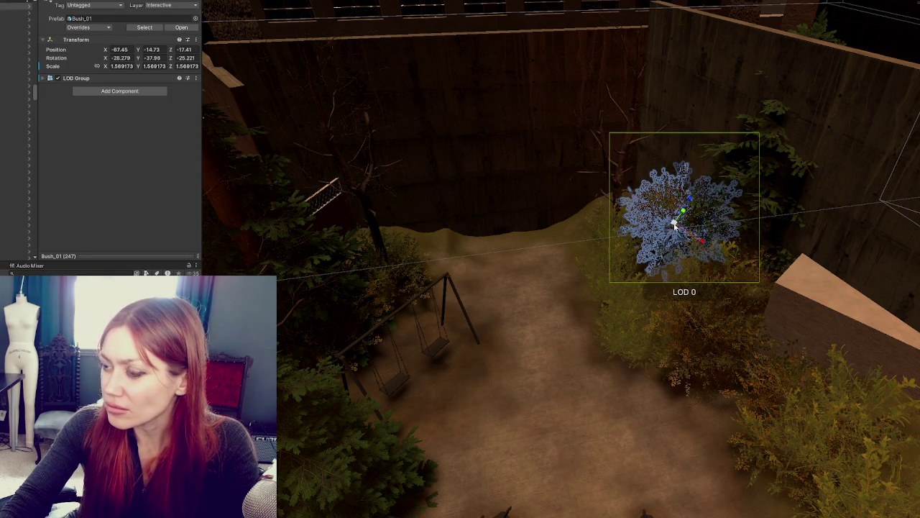
Rotate the Bush_01 and sink it into the ground in the back wall corner
{"action": "key", "text": "e"}
{"action": "mouse_move", "coordinate": [685, 243]}
{"action": "left_mouse_down"}
{"action": "mouse_move", "coordinate": [666, 196]}
{"action": "mouse_move", "coordinate": [625, 210]}
{"action": "left_mouse_up"}
{"action": "key", "text": "f"}
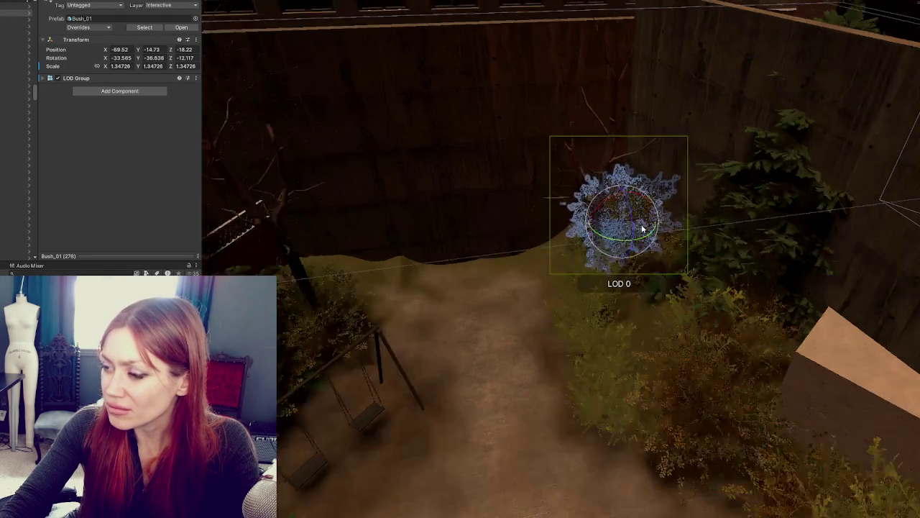
{"action": "key", "text": "w"}
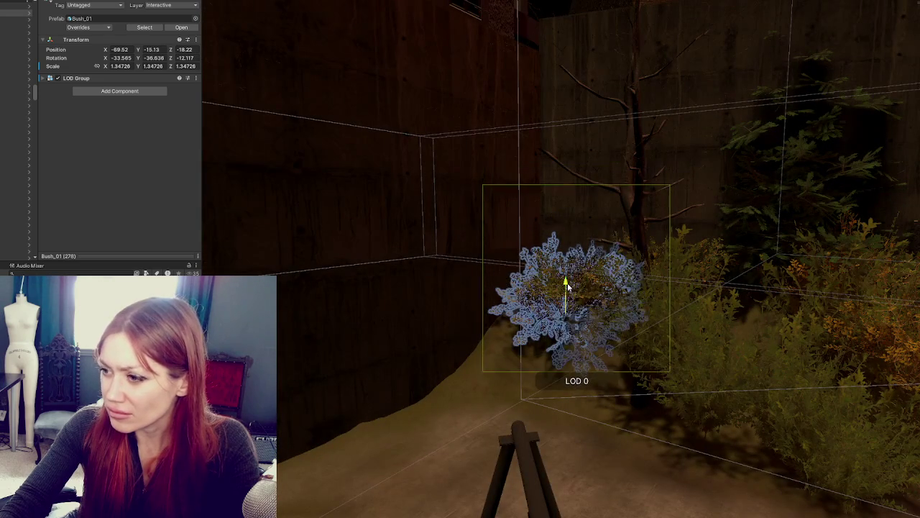
{"action": "mouse_move", "coordinate": [592, 319]}
{"action": "left_mouse_down"}
{"action": "mouse_move", "coordinate": [565, 304]}
{"action": "mouse_move", "coordinate": [531, 303]}
{"action": "mouse_move", "coordinate": [495, 351]}
{"action": "mouse_move", "coordinate": [515, 332]}
{"action": "left_mouse_up"}
{"action": "key", "text": "e"}
{"action": "key", "text": "w"}
{"action": "left_click_drag", "start_coordinate": [534, 364], "coordinate": [517, 384]}
Select and resize the nearby bushes along the wall
{"action": "left_click", "coordinate": [600, 400]}
{"action": "mouse_move", "coordinate": [599, 400]}
{"action": "left_mouse_down"}
{"action": "mouse_move", "coordinate": [596, 318]}
{"action": "mouse_move", "coordinate": [606, 265]}
{"action": "mouse_move", "coordinate": [610, 286]}
{"action": "mouse_move", "coordinate": [604, 236]}
{"action": "mouse_move", "coordinate": [599, 268]}
{"action": "mouse_move", "coordinate": [615, 279]}
{"action": "mouse_move", "coordinate": [575, 282]}
{"action": "mouse_move", "coordinate": [611, 370]}
{"action": "left_mouse_up"}
{"action": "key", "text": "f"}
{"action": "key", "text": "r"}
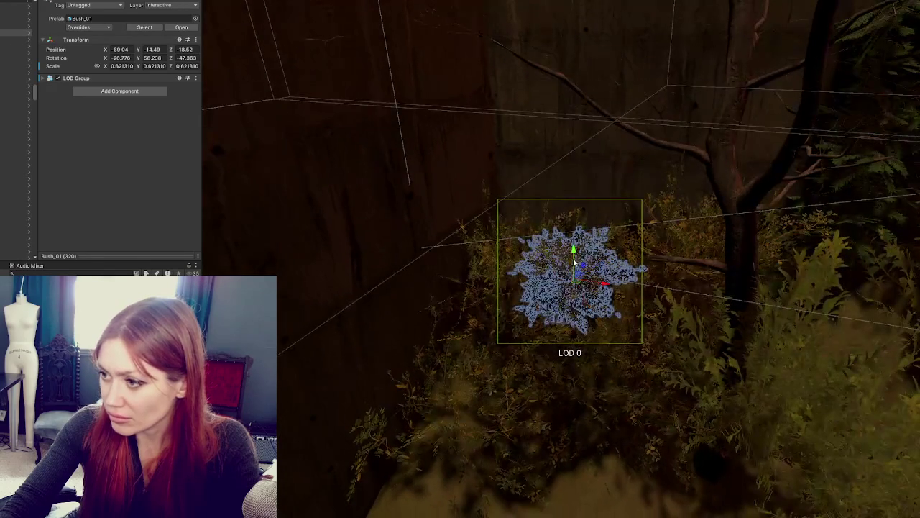
{"action": "left_click", "coordinate": [325, 351]}
{"action": "mouse_move", "coordinate": [325, 351]}
{"action": "left_mouse_down"}
{"action": "mouse_move", "coordinate": [366, 390]}
{"action": "mouse_move", "coordinate": [550, 328]}
{"action": "mouse_move", "coordinate": [674, 205]}
{"action": "mouse_move", "coordinate": [554, 297]}
{"action": "mouse_move", "coordinate": [564, 306]}
{"action": "mouse_move", "coordinate": [564, 291]}
{"action": "mouse_move", "coordinate": [568, 395]}
{"action": "mouse_move", "coordinate": [538, 386]}
{"action": "mouse_move", "coordinate": [516, 344]}
{"action": "mouse_move", "coordinate": [528, 363]}
{"action": "mouse_move", "coordinate": [580, 336]}
{"action": "mouse_move", "coordinate": [560, 288]}
{"action": "left_mouse_up"}
{"action": "left_click", "coordinate": [672, 203]}
{"action": "left_click", "coordinate": [668, 211]}
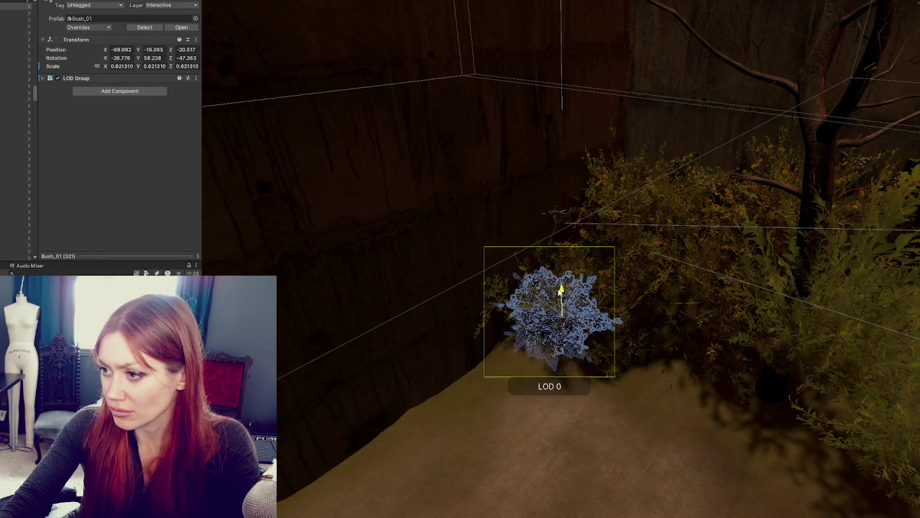
{"action": "left_click", "coordinate": [280, 399]}
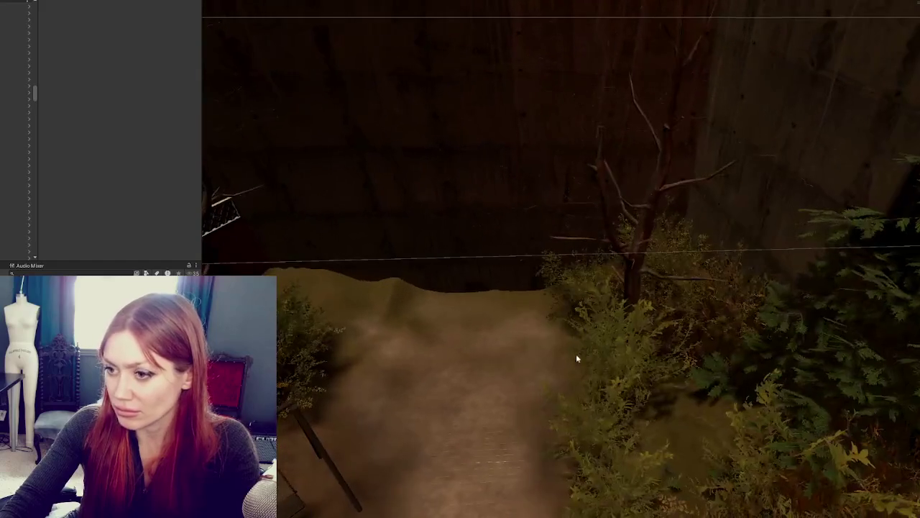
Position the bush behind the swings, lowering and rotating it to a new angle
{"action": "left_click", "coordinate": [307, 342]}
{"action": "key", "text": "f"}
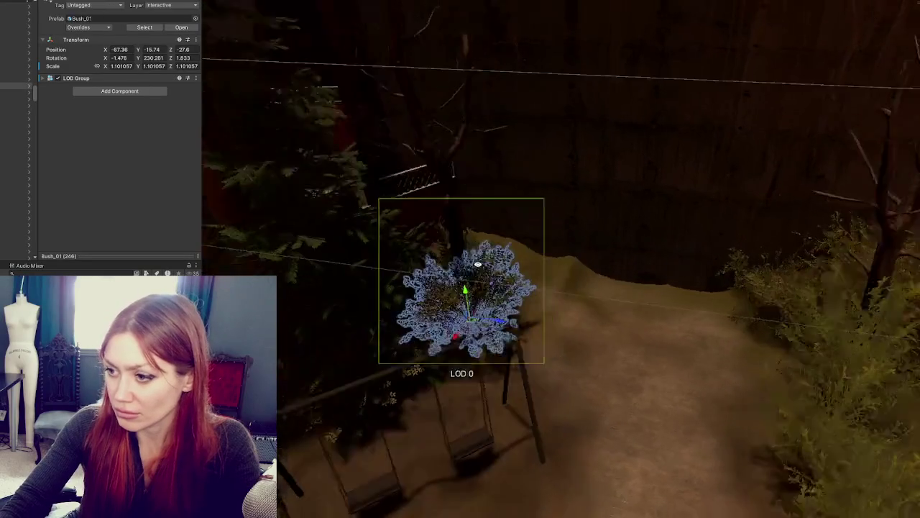
{"action": "mouse_move", "coordinate": [440, 324]}
{"action": "left_mouse_down"}
{"action": "mouse_move", "coordinate": [510, 261]}
{"action": "mouse_move", "coordinate": [448, 328]}
{"action": "mouse_move", "coordinate": [456, 304]}
{"action": "mouse_move", "coordinate": [457, 317]}
{"action": "left_mouse_up"}
{"action": "left_click_drag", "start_coordinate": [470, 276], "coordinate": [472, 287]}
{"action": "mouse_move", "coordinate": [507, 323]}
{"action": "left_mouse_down"}
{"action": "mouse_move", "coordinate": [445, 330]}
{"action": "mouse_move", "coordinate": [516, 267]}
{"action": "mouse_move", "coordinate": [537, 270]}
{"action": "mouse_move", "coordinate": [526, 268]}
{"action": "left_mouse_up"}
{"action": "key", "text": "e"}
{"action": "key", "text": "w"}
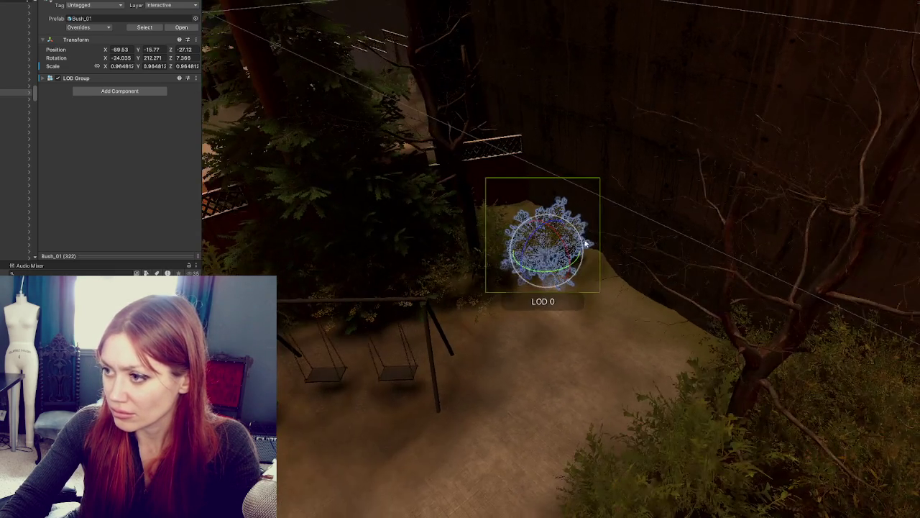
{"action": "mouse_move", "coordinate": [583, 245]}
{"action": "left_mouse_down"}
{"action": "mouse_move", "coordinate": [575, 282]}
{"action": "mouse_move", "coordinate": [512, 207]}
{"action": "left_mouse_up"}
{"action": "key", "text": "w"}
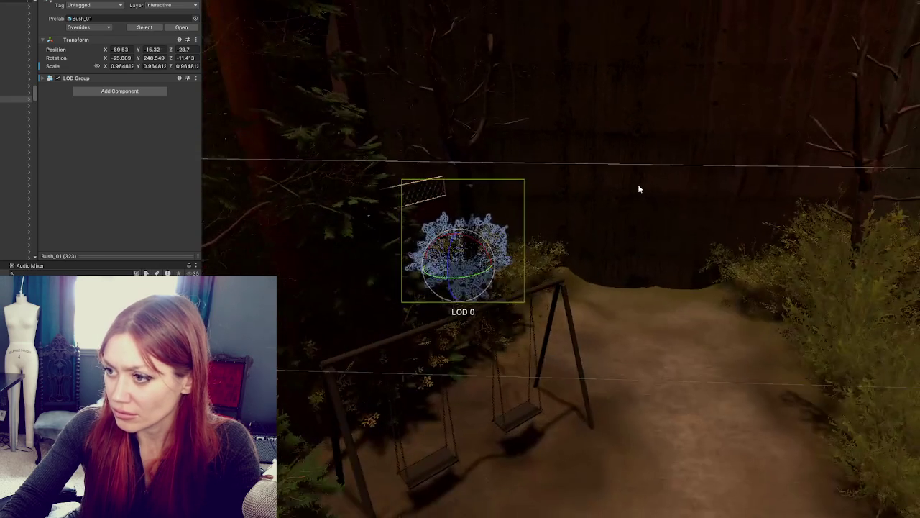
Duplicate the bush by the swings and rotate the copy toward the swing set
{"action": "left_click", "coordinate": [635, 287]}
{"action": "left_click", "coordinate": [476, 240]}
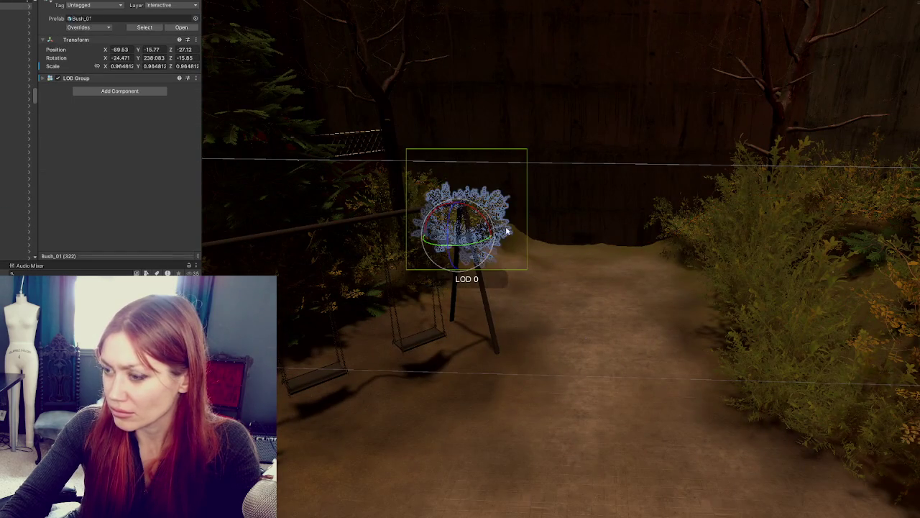
{"action": "key", "text": "f"}
{"action": "mouse_move", "coordinate": [604, 280]}
{"action": "left_mouse_down"}
{"action": "mouse_move", "coordinate": [584, 257]}
{"action": "mouse_move", "coordinate": [597, 270]}
{"action": "left_mouse_up"}
{"action": "key", "text": "ctrl+d"}
{"action": "left_click_drag", "start_coordinate": [570, 300], "coordinate": [522, 317]}
{"action": "key", "text": "e"}
{"action": "mouse_move", "coordinate": [573, 332]}
{"action": "left_mouse_down"}
{"action": "mouse_move", "coordinate": [529, 288]}
{"action": "mouse_move", "coordinate": [575, 289]}
{"action": "mouse_move", "coordinate": [493, 332]}
{"action": "mouse_move", "coordinate": [480, 309]}
{"action": "mouse_move", "coordinate": [460, 305]}
{"action": "left_mouse_up"}
Duplicate another bush and place it beside the left swing, scaled to 0.554
{"action": "key", "text": "ctrl+d"}
{"action": "key", "text": "f"}
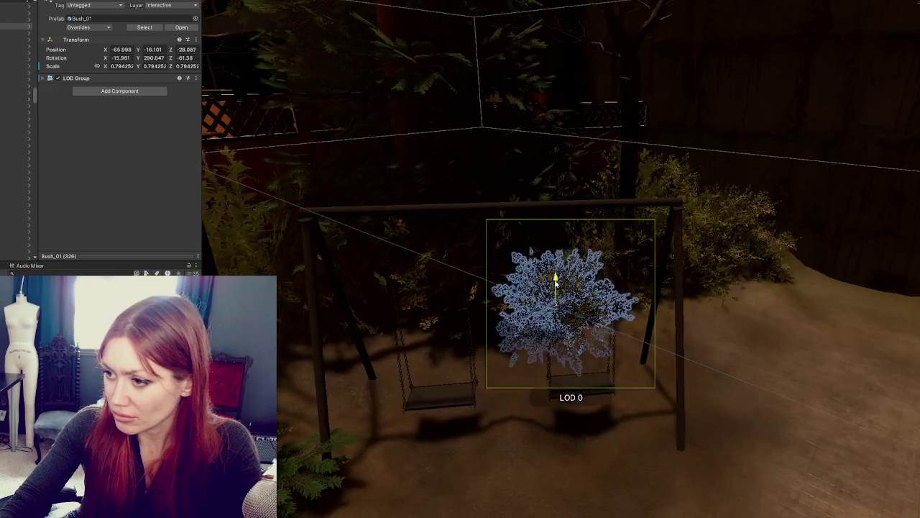
{"action": "left_click_drag", "start_coordinate": [541, 323], "coordinate": [469, 350]}
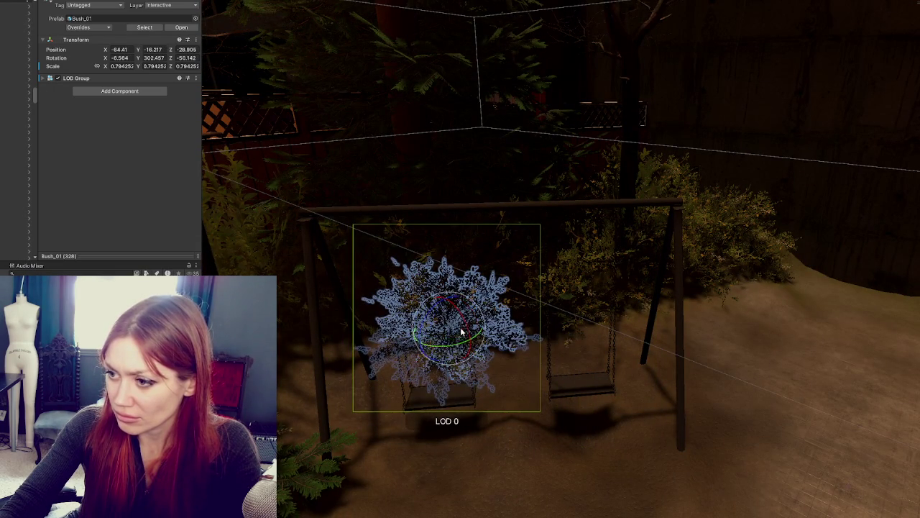
{"action": "left_click_drag", "start_coordinate": [466, 340], "coordinate": [369, 311]}
{"action": "key", "text": "f"}
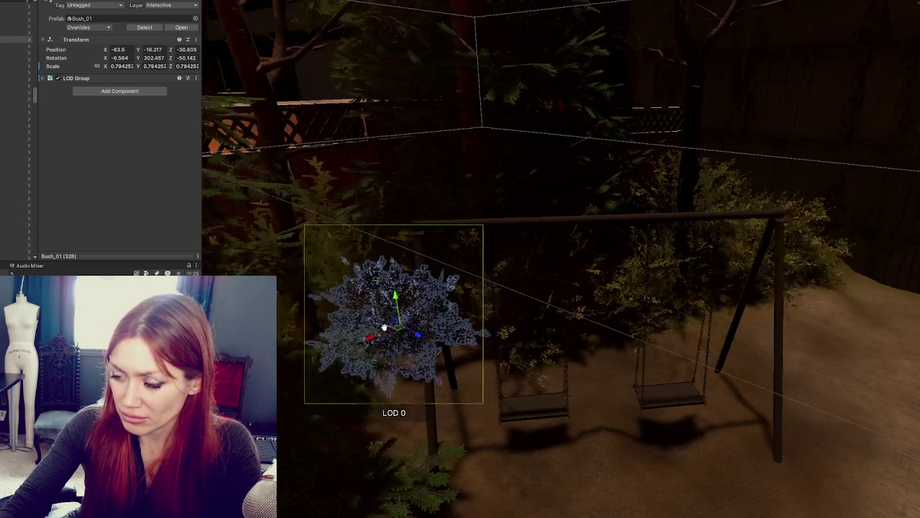
{"action": "key", "text": "e"}
{"action": "left_click_drag", "start_coordinate": [407, 295], "coordinate": [421, 305]}
{"action": "key", "text": "Delete"}
{"action": "key", "text": "ctrl+z"}
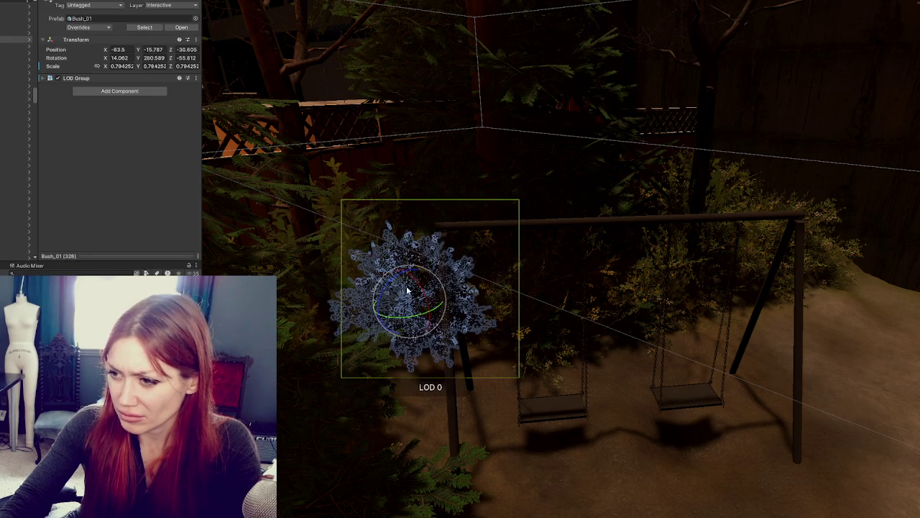
{"action": "mouse_move", "coordinate": [411, 271]}
{"action": "left_mouse_down"}
{"action": "mouse_move", "coordinate": [412, 294]}
{"action": "mouse_move", "coordinate": [279, 381]}
{"action": "mouse_move", "coordinate": [318, 328]}
{"action": "mouse_move", "coordinate": [314, 297]}
{"action": "left_mouse_up"}
{"action": "scroll", "coordinate": [314, 298], "scroll_direction": "down", "scroll_amount": 5}
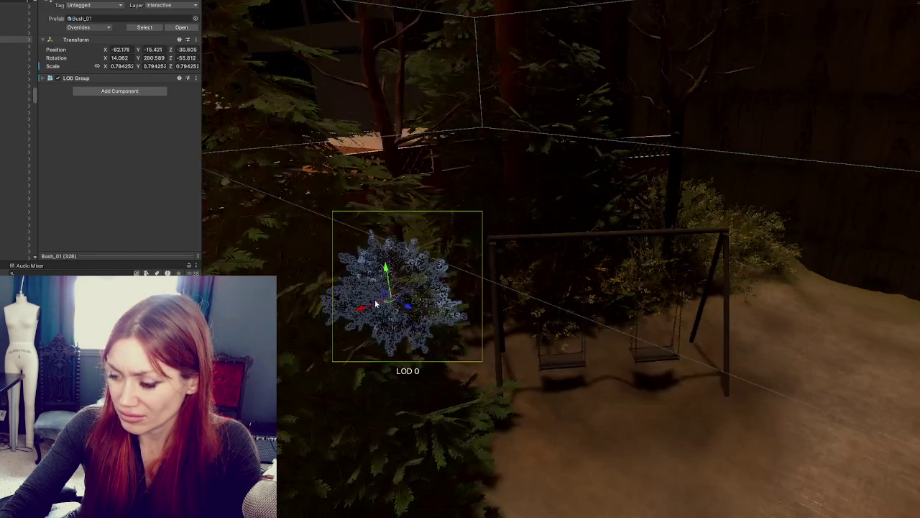
{"action": "mouse_move", "coordinate": [383, 298]}
{"action": "left_mouse_down"}
{"action": "mouse_move", "coordinate": [408, 294]}
{"action": "mouse_move", "coordinate": [390, 421]}
{"action": "mouse_move", "coordinate": [700, 401]}
{"action": "mouse_move", "coordinate": [640, 263]}
{"action": "mouse_move", "coordinate": [611, 290]}
{"action": "mouse_move", "coordinate": [411, 328]}
{"action": "mouse_move", "coordinate": [464, 328]}
{"action": "left_mouse_up"}
Move the bush by the graffiti crate toward the tree and paste it back in
{"action": "left_click", "coordinate": [478, 224]}
{"action": "mouse_move", "coordinate": [478, 223]}
{"action": "left_mouse_down"}
{"action": "mouse_move", "coordinate": [503, 307]}
{"action": "mouse_move", "coordinate": [482, 287]}
{"action": "left_mouse_up"}
{"action": "mouse_move", "coordinate": [468, 331]}
{"action": "left_mouse_down"}
{"action": "mouse_move", "coordinate": [535, 244]}
{"action": "mouse_move", "coordinate": [561, 247]}
{"action": "mouse_move", "coordinate": [530, 246]}
{"action": "mouse_move", "coordinate": [538, 280]}
{"action": "mouse_move", "coordinate": [485, 304]}
{"action": "mouse_move", "coordinate": [497, 210]}
{"action": "mouse_move", "coordinate": [466, 313]}
{"action": "mouse_move", "coordinate": [618, 361]}
{"action": "left_mouse_up"}
{"action": "key", "text": "ctrl+x"}
{"action": "key", "text": "ctrl+v"}
Duplicate the bush and slide the copy left along the fence
{"action": "key", "text": "e"}
{"action": "key", "text": "ctrl+d"}
{"action": "mouse_move", "coordinate": [667, 264]}
{"action": "left_mouse_down"}
{"action": "mouse_move", "coordinate": [660, 278]}
{"action": "mouse_move", "coordinate": [529, 310]}
{"action": "mouse_move", "coordinate": [521, 320]}
{"action": "mouse_move", "coordinate": [535, 338]}
{"action": "mouse_move", "coordinate": [454, 415]}
{"action": "left_mouse_up"}
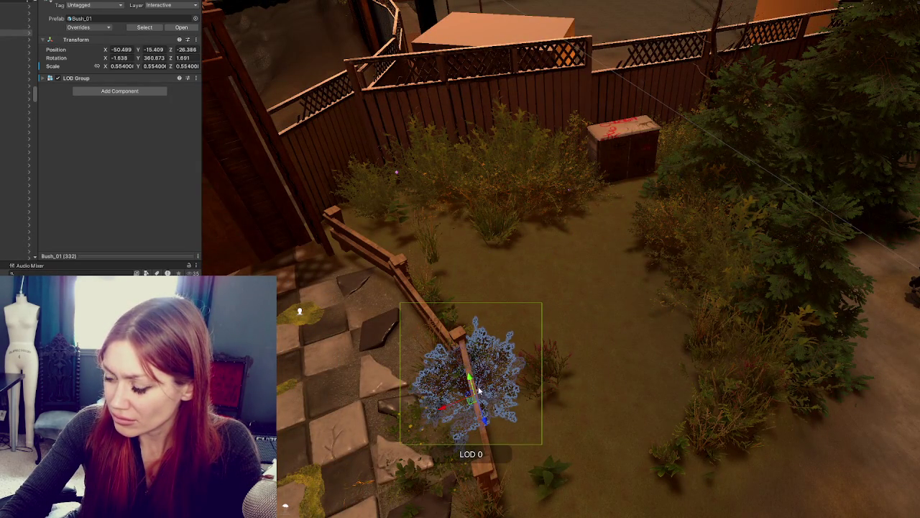
{"action": "key", "text": "f"}
{"action": "key", "text": "ctrl+d"}
Turn the bush by the fence around its vertical axis, undoing and redoing attempts
{"action": "left_click", "coordinate": [710, 363]}
{"action": "left_click", "coordinate": [669, 390]}
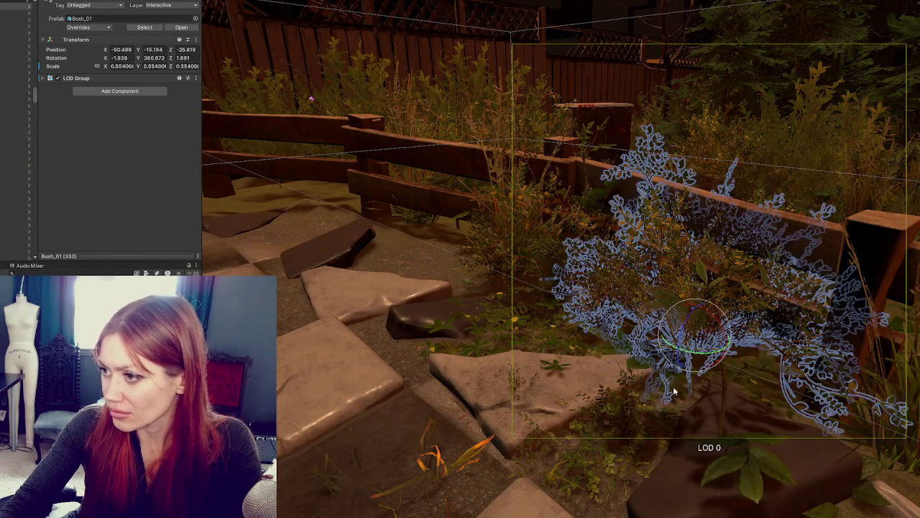
{"action": "mouse_move", "coordinate": [711, 357]}
{"action": "left_mouse_down"}
{"action": "mouse_move", "coordinate": [663, 357]}
{"action": "mouse_move", "coordinate": [665, 329]}
{"action": "left_mouse_up"}
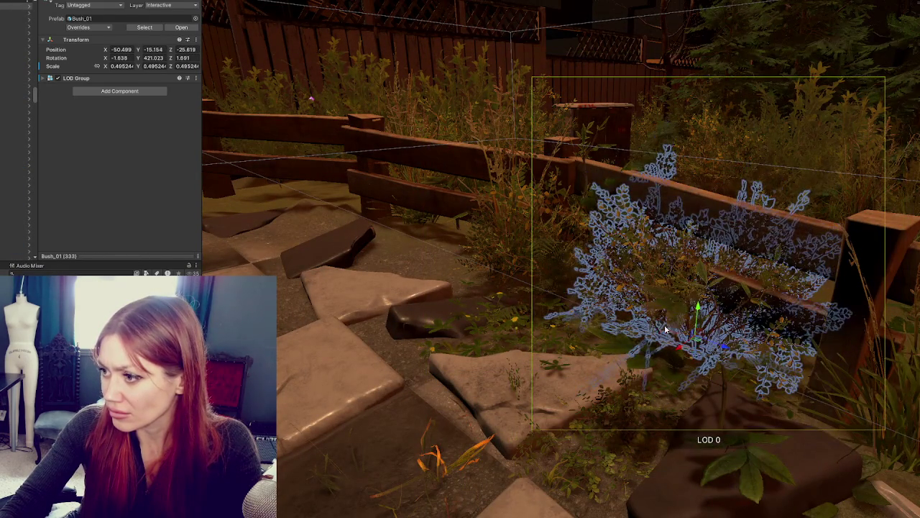
{"action": "key", "text": "ctrl+z"}
{"action": "key", "text": "ctrl+z"}
{"action": "key", "text": "ctrl+z"}
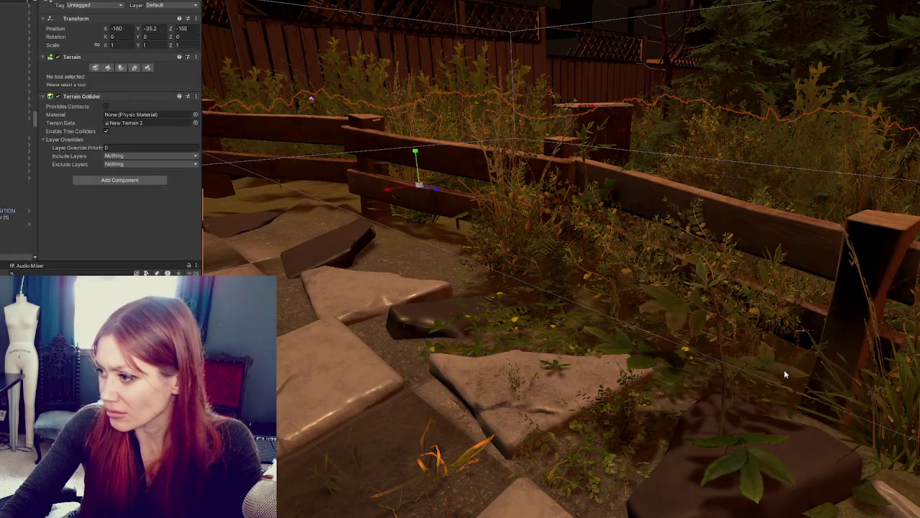
{"action": "key", "text": "ctrl+y"}
{"action": "key", "text": "ctrl+y"}
{"action": "key", "text": "ctrl+y"}
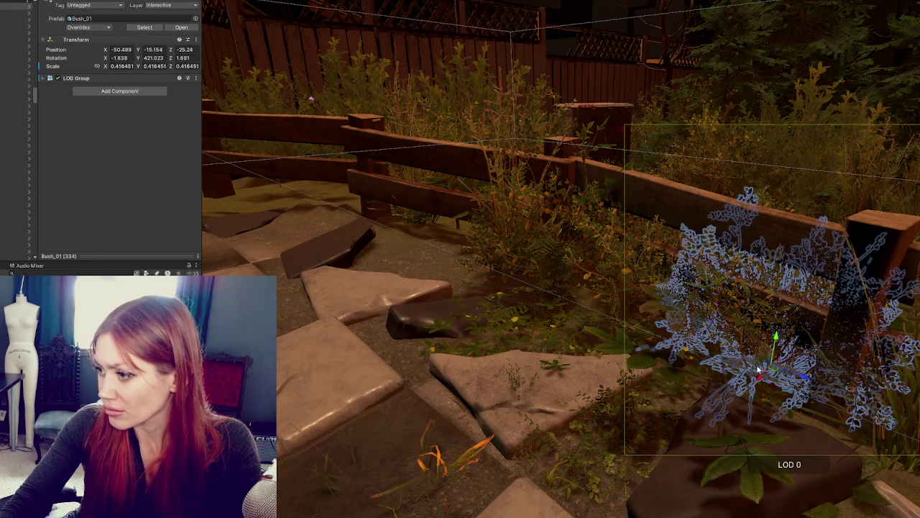
{"action": "key", "text": "ctrl+z"}
{"action": "key", "text": "ctrl+y"}
{"action": "key", "text": "e"}
{"action": "mouse_move", "coordinate": [815, 381]}
{"action": "left_mouse_down"}
{"action": "mouse_move", "coordinate": [674, 411]}
{"action": "mouse_move", "coordinate": [746, 394]}
{"action": "left_mouse_up"}
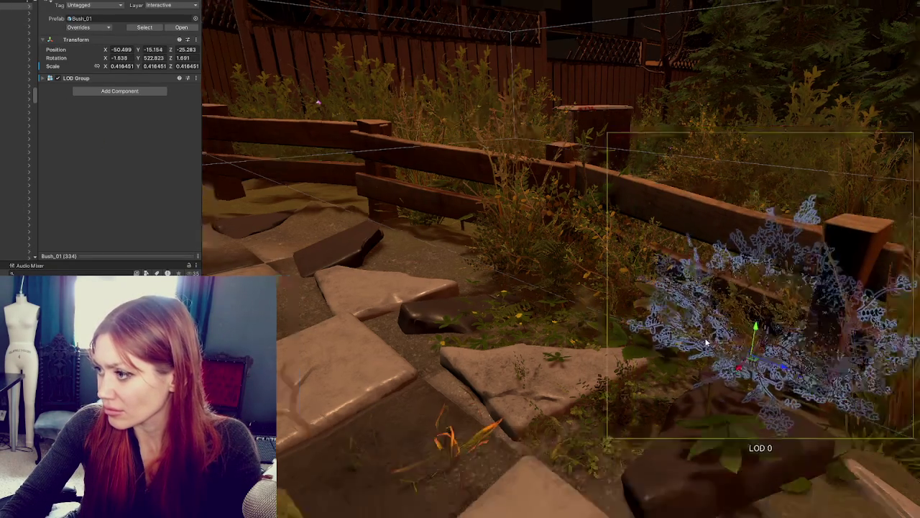
{"action": "key", "text": "ctrl+z"}
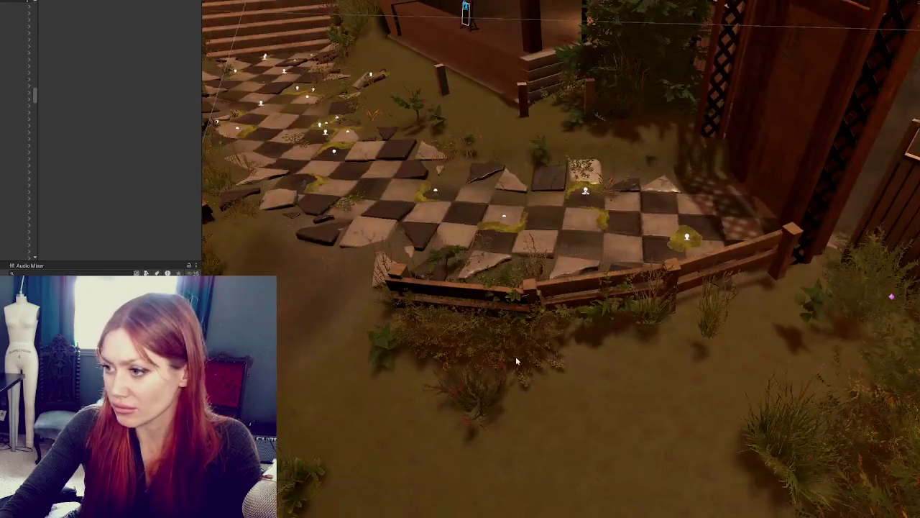
Move the bush from the path beside the fence and shrink it to about 0.58 scale
{"action": "left_click", "coordinate": [516, 338]}
{"action": "mouse_move", "coordinate": [516, 335]}
{"action": "left_mouse_down"}
{"action": "mouse_move", "coordinate": [808, 331]}
{"action": "mouse_move", "coordinate": [797, 280]}
{"action": "mouse_move", "coordinate": [784, 281]}
{"action": "left_mouse_up"}
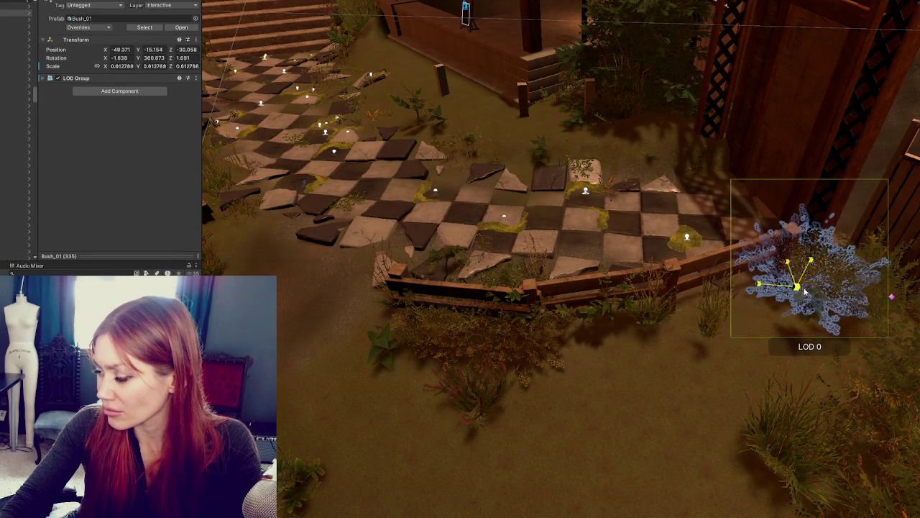
{"action": "left_click_drag", "start_coordinate": [728, 291], "coordinate": [749, 271]}
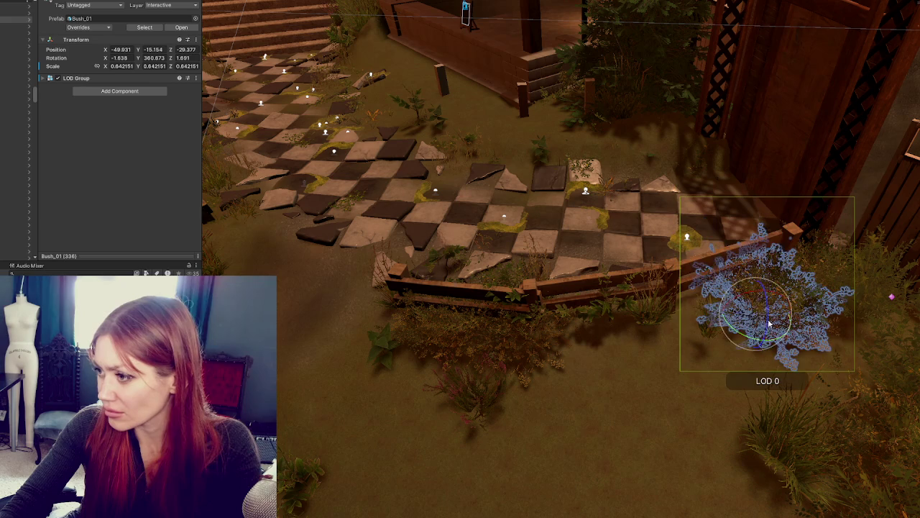
{"action": "key", "text": "f"}
{"action": "mouse_move", "coordinate": [604, 295]}
{"action": "left_mouse_down"}
{"action": "mouse_move", "coordinate": [575, 286]}
{"action": "mouse_move", "coordinate": [591, 274]}
{"action": "left_mouse_up"}
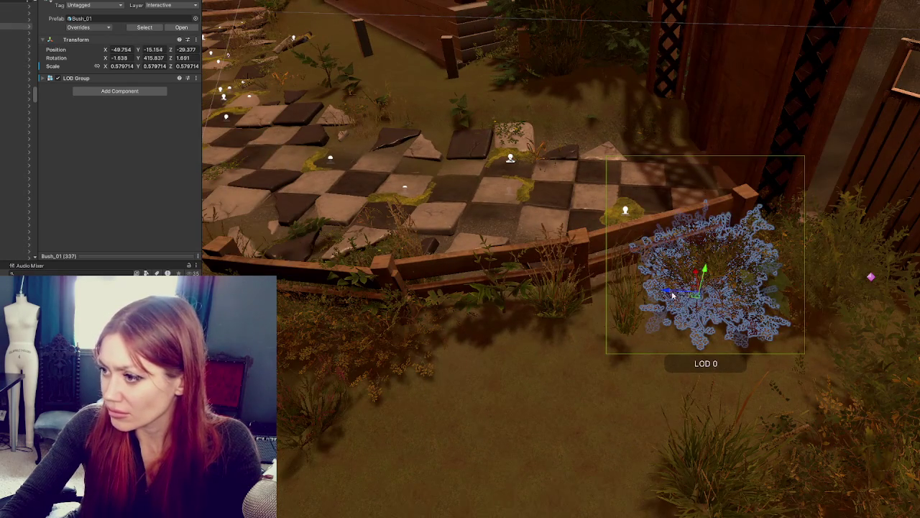
Place another bush copy by the fence, shifted slightly left and turned around its vertical axis
{"action": "left_click", "coordinate": [627, 293]}
{"action": "left_click", "coordinate": [627, 293]}
{"action": "left_click_drag", "start_coordinate": [628, 292], "coordinate": [525, 302]}
{"action": "key", "text": "e"}
{"action": "left_click_drag", "start_coordinate": [554, 274], "coordinate": [544, 308]}
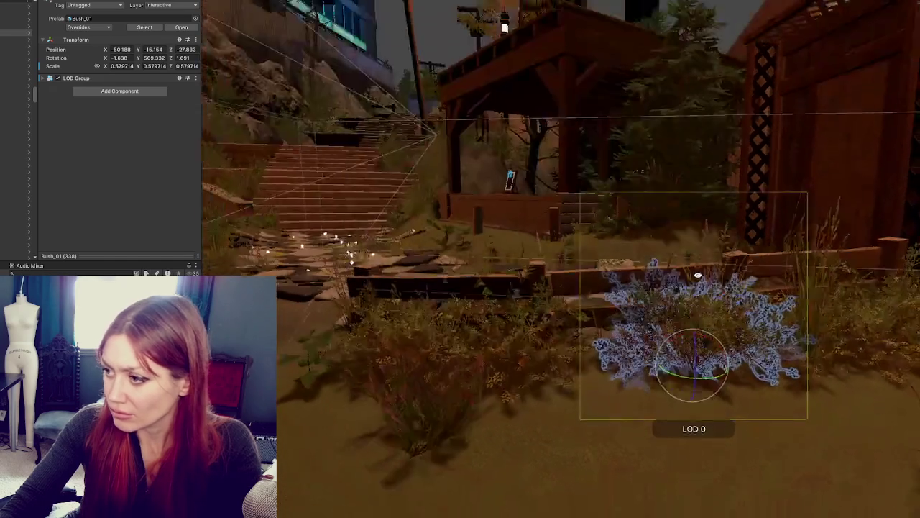
{"action": "mouse_move", "coordinate": [697, 276]}
{"action": "left_mouse_down"}
{"action": "mouse_move", "coordinate": [695, 358]}
{"action": "mouse_move", "coordinate": [590, 359]}
{"action": "mouse_move", "coordinate": [613, 352]}
{"action": "mouse_move", "coordinate": [579, 233]}
{"action": "left_mouse_up"}
{"action": "scroll", "coordinate": [590, 359], "scroll_direction": "up", "scroll_amount": 3}
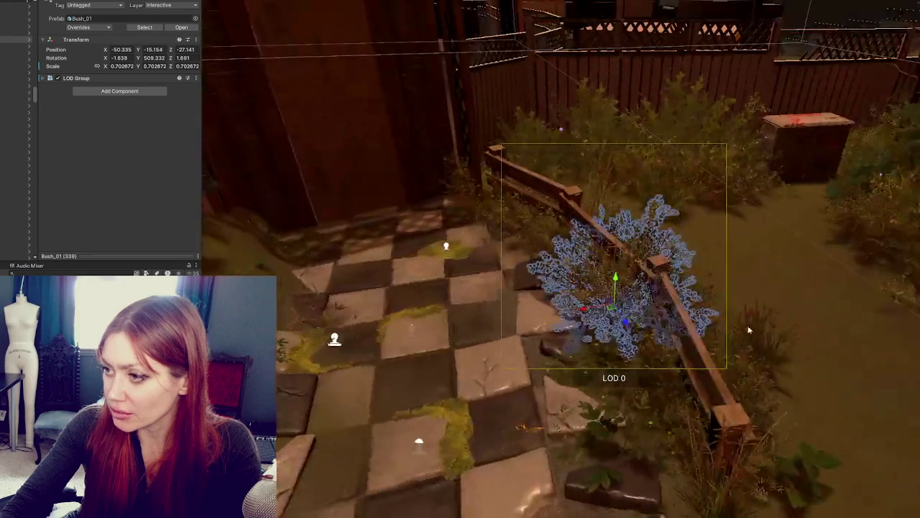
{"action": "left_click", "coordinate": [488, 343]}
{"action": "left_click_drag", "start_coordinate": [489, 343], "coordinate": [417, 332]}
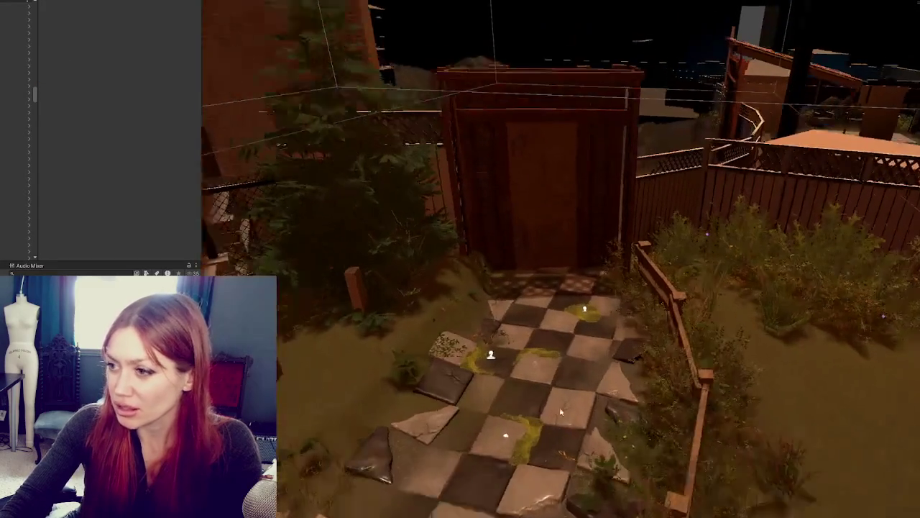
Move the bush from near the gate next to the fir tree, then duplicate, enlarge and tilt it
{"action": "left_click", "coordinate": [642, 329]}
{"action": "left_click_drag", "start_coordinate": [642, 329], "coordinate": [388, 373]}
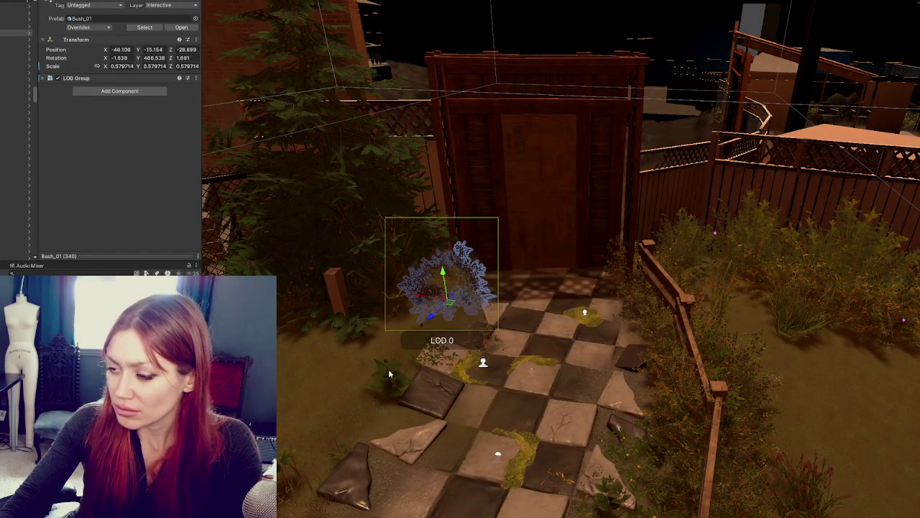
{"action": "mouse_move", "coordinate": [430, 278]}
{"action": "left_mouse_down"}
{"action": "mouse_move", "coordinate": [431, 248]}
{"action": "mouse_move", "coordinate": [454, 269]}
{"action": "mouse_move", "coordinate": [407, 305]}
{"action": "mouse_move", "coordinate": [424, 267]}
{"action": "left_mouse_up"}
{"action": "key", "text": "e"}
{"action": "key", "text": "ctrl+d"}
{"action": "key", "text": "r"}
{"action": "key", "text": "e"}
{"action": "mouse_move", "coordinate": [413, 298]}
{"action": "left_mouse_down"}
{"action": "mouse_move", "coordinate": [430, 308]}
{"action": "mouse_move", "coordinate": [374, 317]}
{"action": "left_mouse_up"}
Make two more bush copies and pull the newest forward in front of the fir tree
{"action": "key", "text": "w"}
{"action": "key", "text": "ctrl+d"}
{"action": "key", "text": "e"}
{"action": "key", "text": "ctrl+d"}
{"action": "key", "text": "r"}
{"action": "key", "text": "w"}
{"action": "key", "text": "f"}
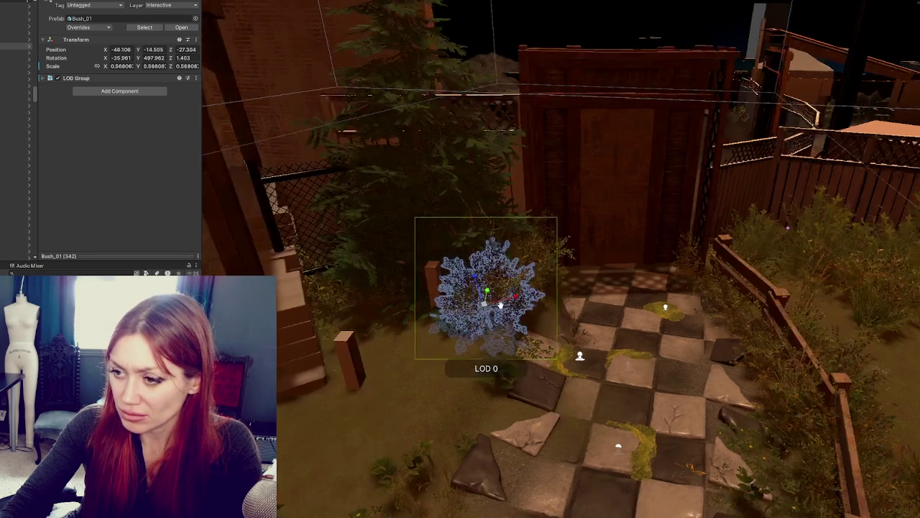
{"action": "mouse_move", "coordinate": [524, 301]}
{"action": "left_mouse_down"}
{"action": "mouse_move", "coordinate": [480, 349]}
{"action": "mouse_move", "coordinate": [457, 327]}
{"action": "mouse_move", "coordinate": [491, 325]}
{"action": "mouse_move", "coordinate": [485, 341]}
{"action": "left_mouse_up"}
Adjust the last bush copy's rotation and scale, down to about 0.473
{"action": "left_click", "coordinate": [452, 373]}
{"action": "left_click", "coordinate": [455, 367]}
{"action": "key", "text": "e"}
{"action": "key", "text": "r"}
{"action": "key", "text": "w"}
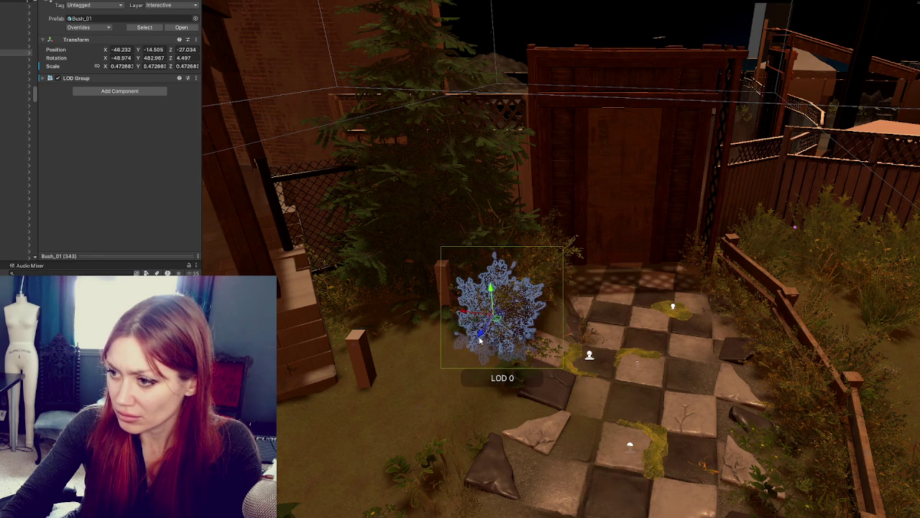
{"action": "left_click", "coordinate": [345, 371]}
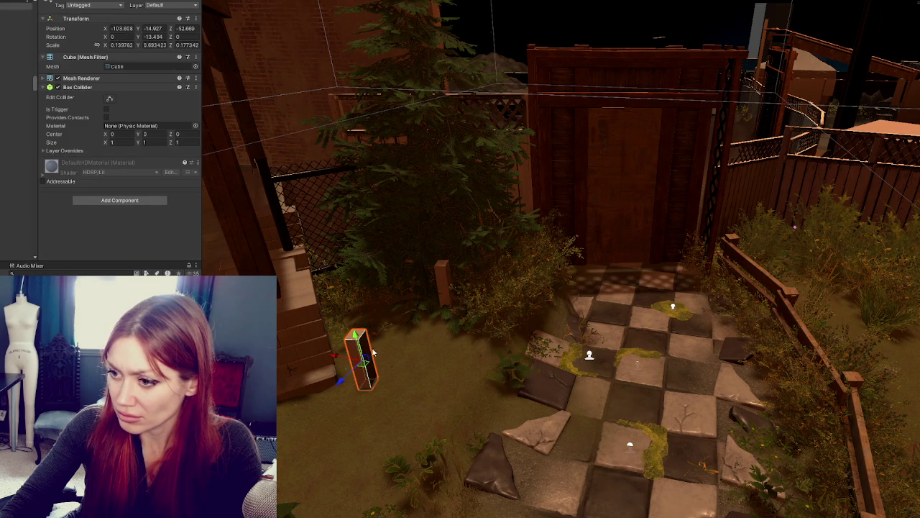
Turn the view toward the wooden deck, then select Fir_02_Small and orbit in close around it
{"action": "left_click", "coordinate": [444, 288]}
{"action": "mouse_move", "coordinate": [444, 288]}
{"action": "left_mouse_down"}
{"action": "mouse_move", "coordinate": [444, 304]}
{"action": "mouse_move", "coordinate": [503, 299]}
{"action": "mouse_move", "coordinate": [589, 311]}
{"action": "mouse_move", "coordinate": [491, 281]}
{"action": "mouse_move", "coordinate": [700, 315]}
{"action": "mouse_move", "coordinate": [557, 346]}
{"action": "left_mouse_up"}
{"action": "left_click", "coordinate": [420, 286]}
{"action": "left_click", "coordinate": [674, 310]}
{"action": "left_click", "coordinate": [697, 440]}
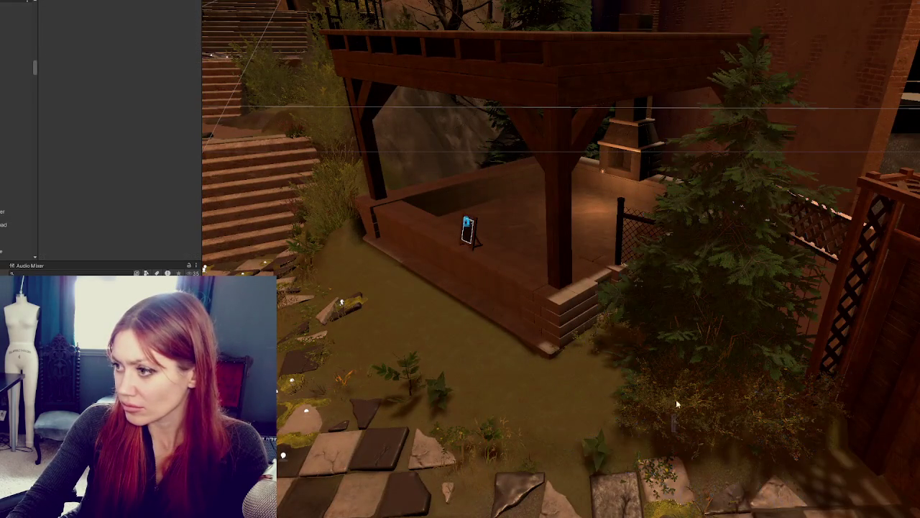
{"action": "left_click", "coordinate": [682, 438]}
{"action": "mouse_move", "coordinate": [676, 437]}
{"action": "left_mouse_down"}
{"action": "mouse_move", "coordinate": [575, 431]}
{"action": "mouse_move", "coordinate": [719, 427]}
{"action": "mouse_move", "coordinate": [618, 424]}
{"action": "mouse_move", "coordinate": [673, 415]}
{"action": "mouse_move", "coordinate": [703, 356]}
{"action": "mouse_move", "coordinate": [698, 365]}
{"action": "mouse_move", "coordinate": [698, 251]}
{"action": "left_mouse_up"}
{"action": "mouse_move", "coordinate": [756, 321]}
{"action": "left_mouse_down"}
{"action": "mouse_move", "coordinate": [712, 322]}
{"action": "mouse_move", "coordinate": [747, 330]}
{"action": "mouse_move", "coordinate": [503, 199]}
{"action": "mouse_move", "coordinate": [508, 277]}
{"action": "left_mouse_up"}
{"action": "mouse_move", "coordinate": [427, 353]}
{"action": "left_mouse_down"}
{"action": "mouse_move", "coordinate": [651, 324]}
{"action": "mouse_move", "coordinate": [622, 347]}
{"action": "mouse_move", "coordinate": [647, 352]}
{"action": "mouse_move", "coordinate": [572, 307]}
{"action": "left_mouse_up"}
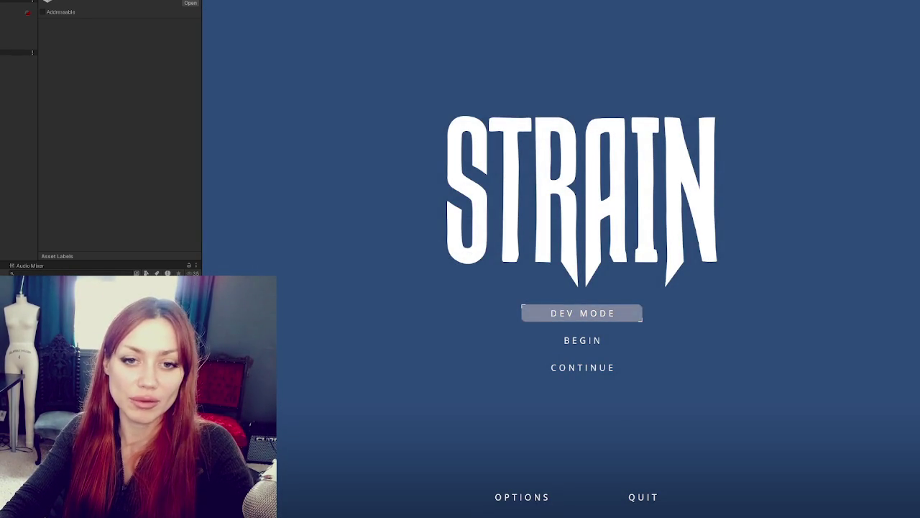
Start the game in DEV MODE and walk the player through the base gate
{"action": "left_click", "coordinate": [551, 314]}
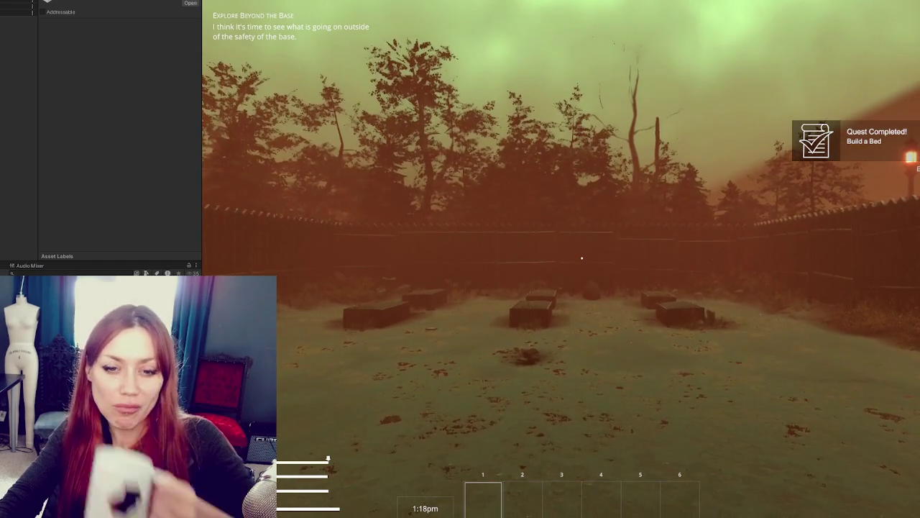
{"action": "key", "text": "w"}
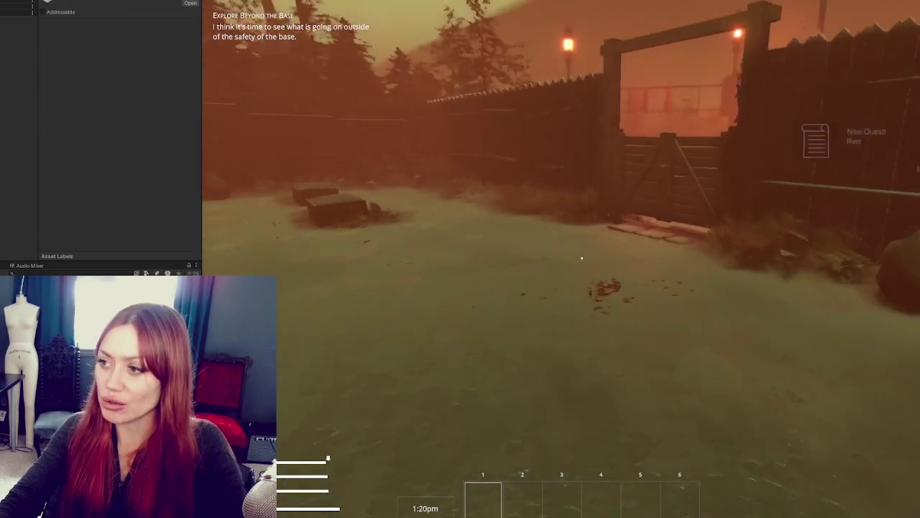
{"action": "key", "text": "e"}
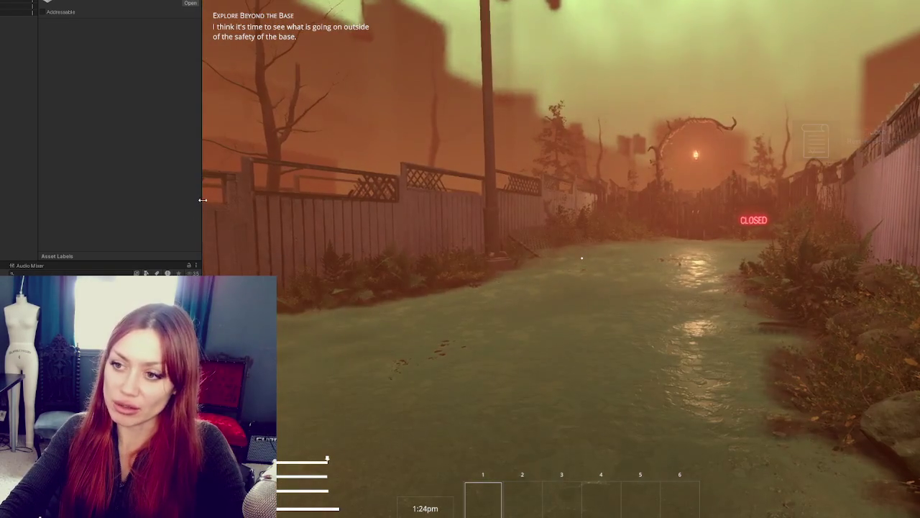
Widen the Game view and walk along the street out through the wooden EXIT door
{"action": "left_click_drag", "start_coordinate": [202, 213], "coordinate": [3, 213]}
{"action": "key", "text": "w"}
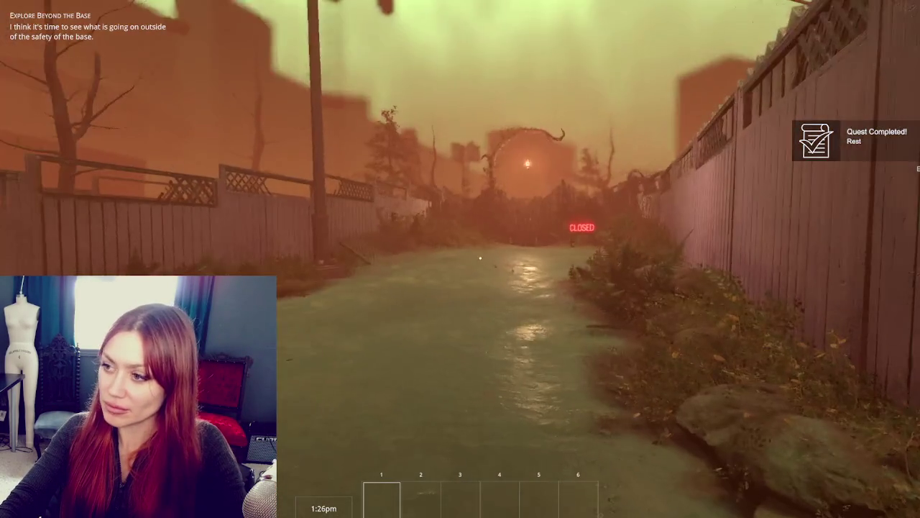
{"action": "key", "text": "w"}
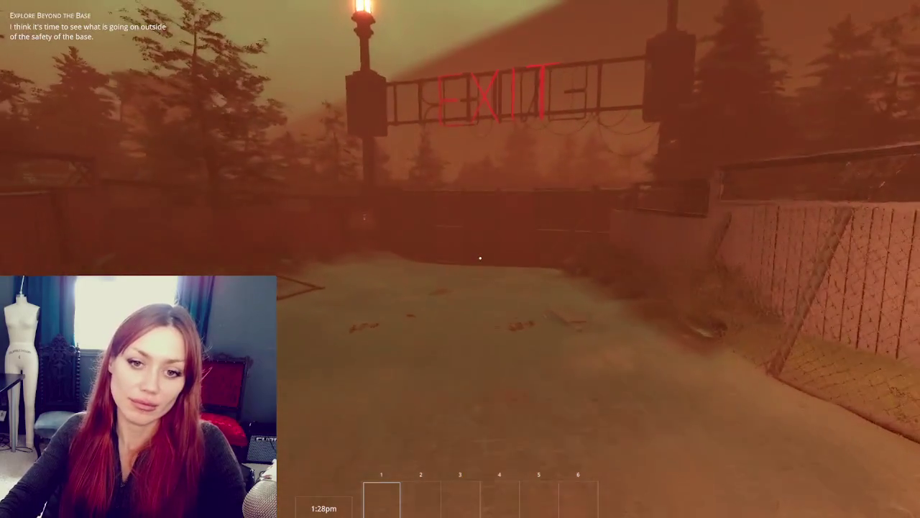
{"action": "key", "text": "w"}
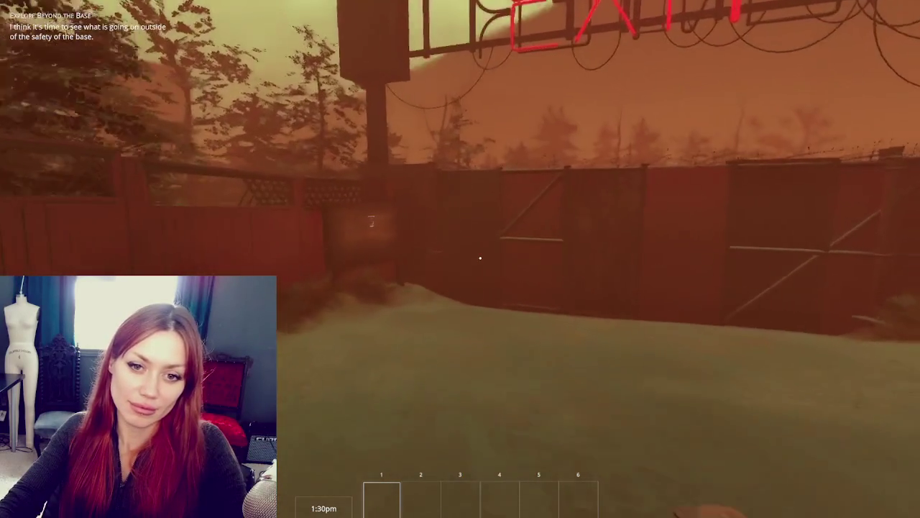
{"action": "key", "text": "w"}
{"action": "key", "text": "e"}
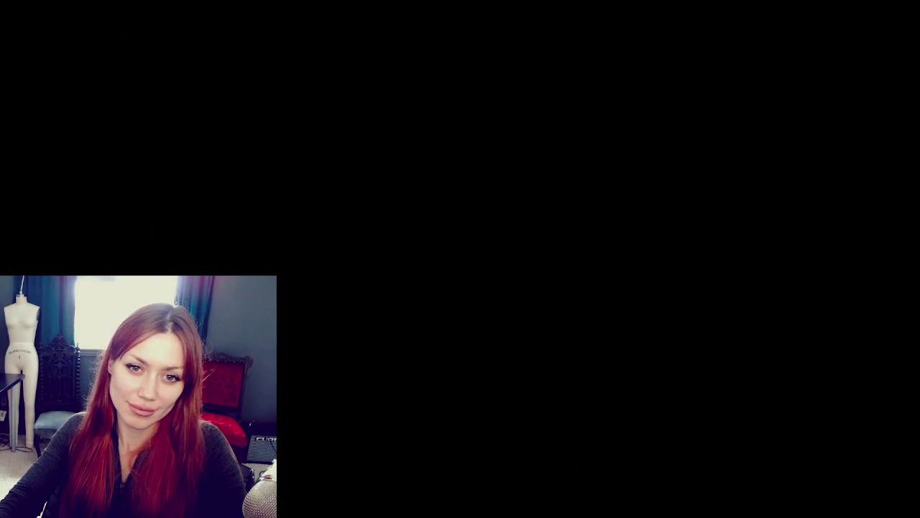
{"action": "key", "text": "w"}
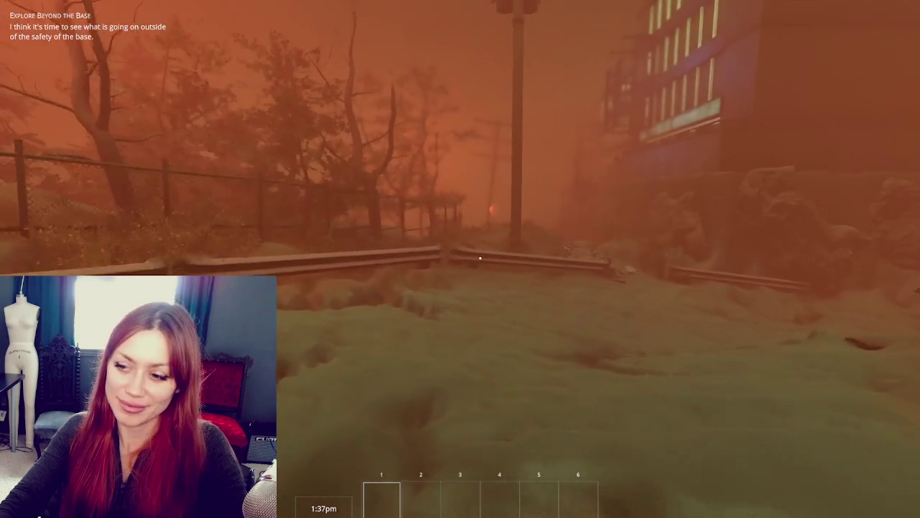
Walk past the guardrail and lamp posts, down the steps and along the checkered tile path
{"action": "key", "text": "w"}
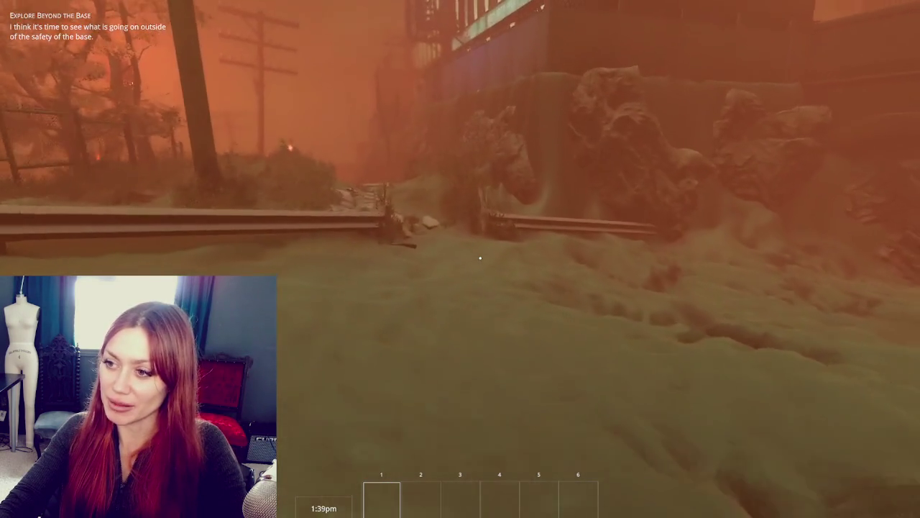
{"action": "key", "text": "w"}
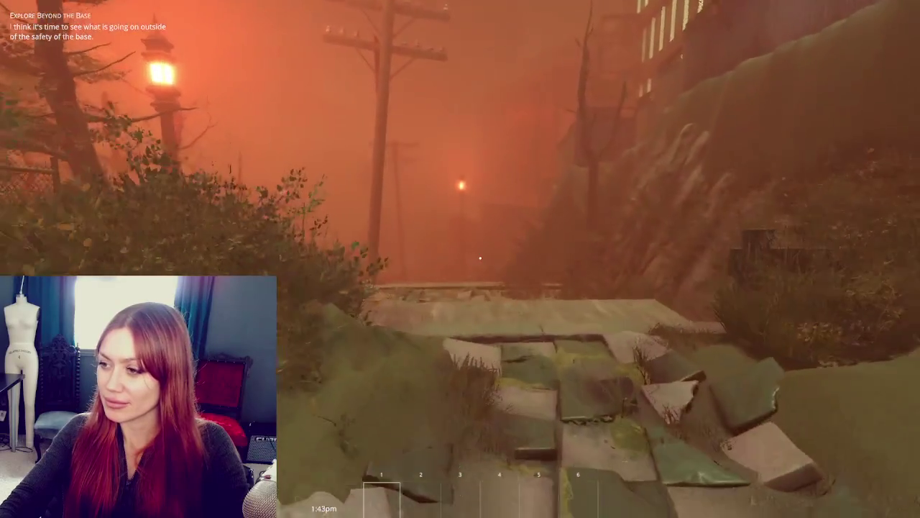
{"action": "key", "text": "w"}
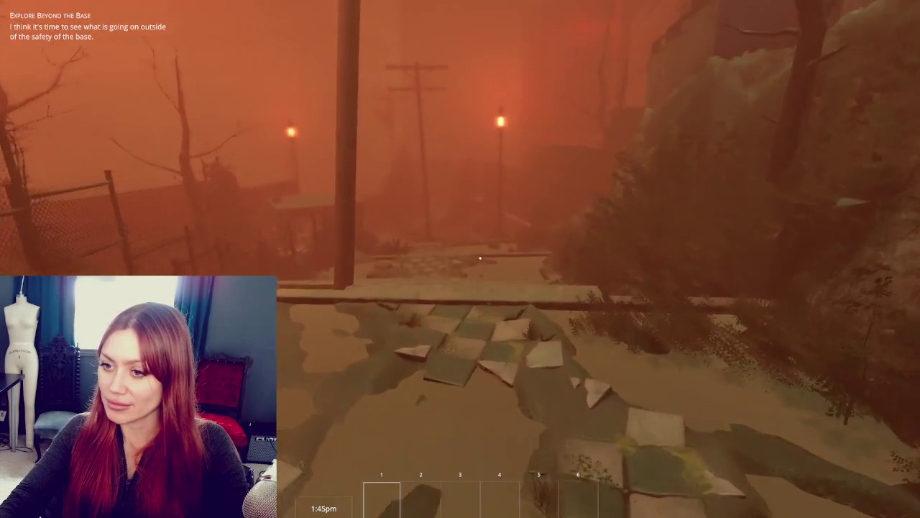
{"action": "key", "text": "w"}
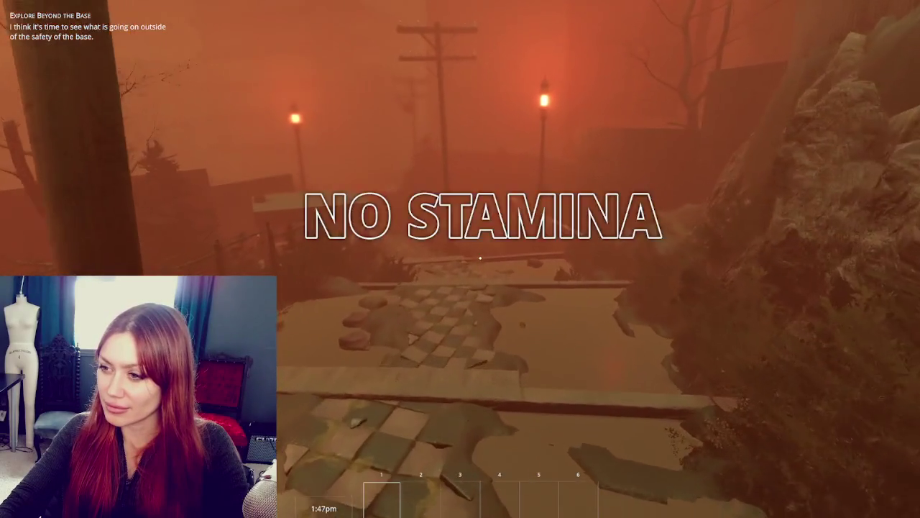
{"action": "key", "text": "w"}
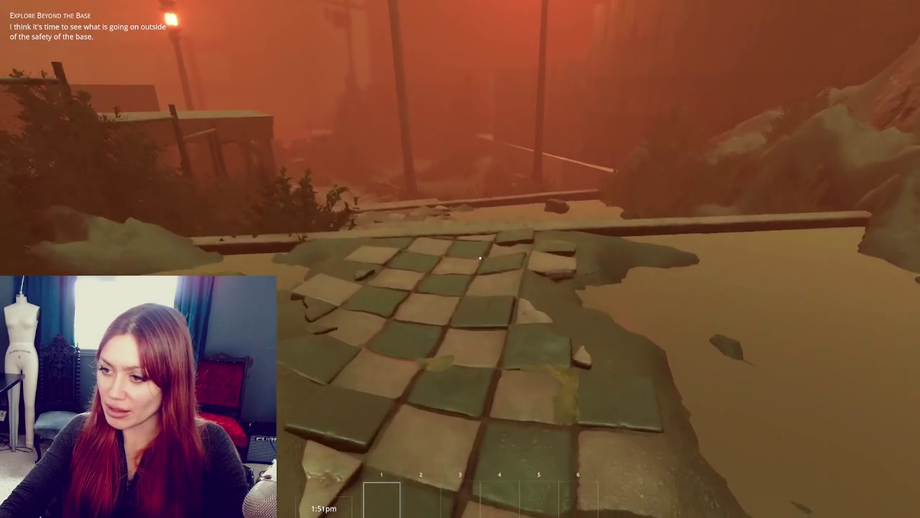
{"action": "key", "text": "w"}
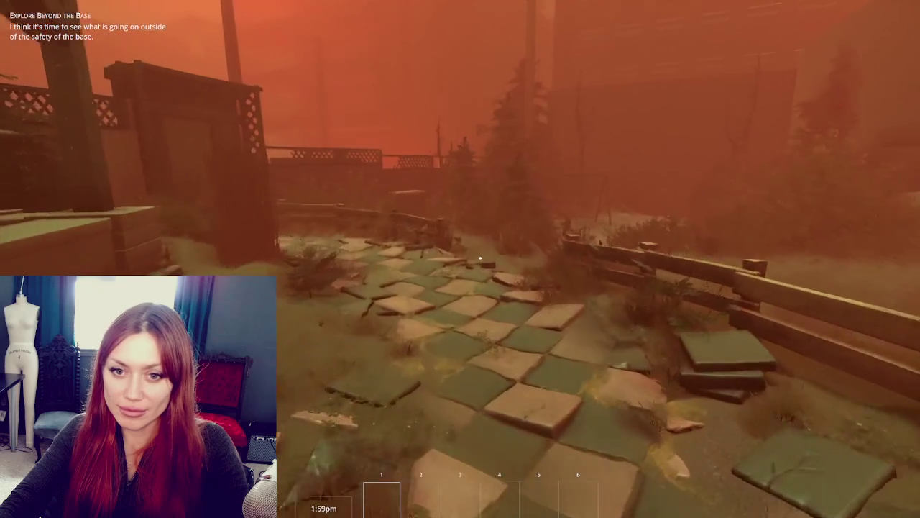
Walk into the overgrown yard, back up to view the swing set, then sidestep right past it
{"action": "key", "text": "w"}
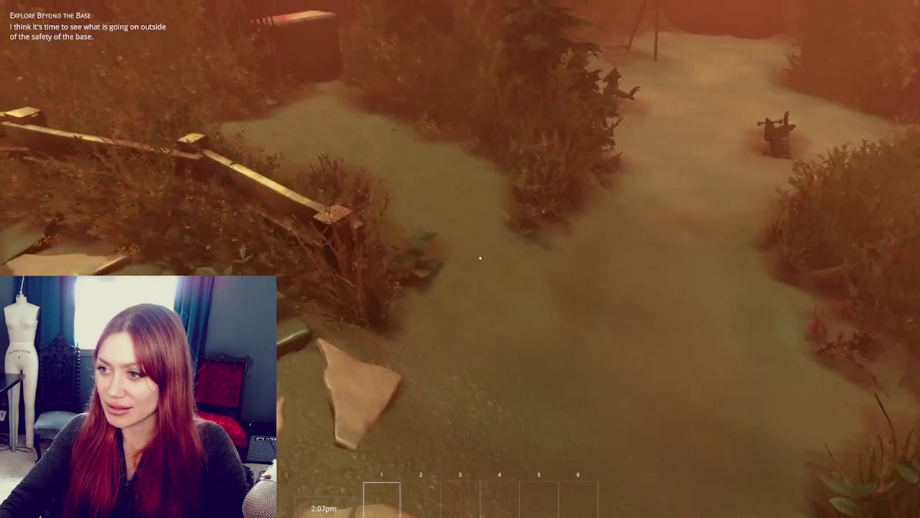
{"action": "mouse_move", "coordinate": [480, 258]}
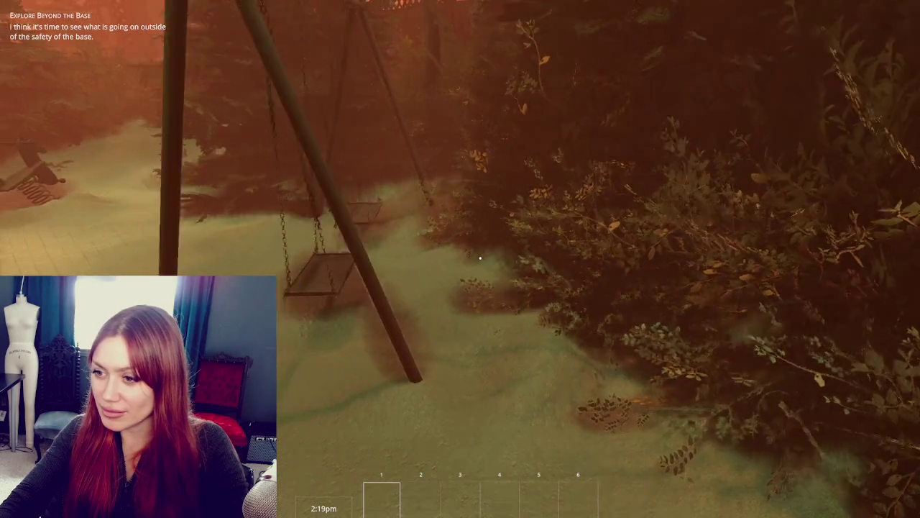
{"action": "key", "text": "s"}
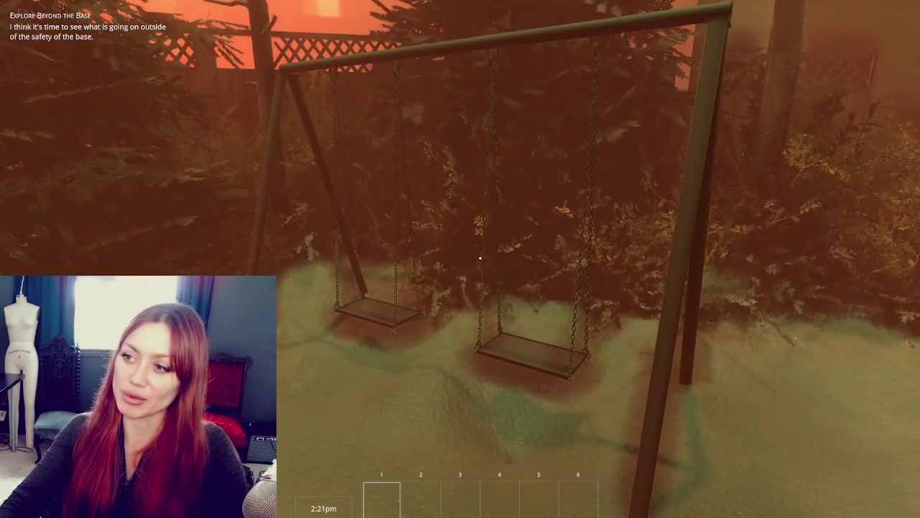
{"action": "key", "text": "d"}
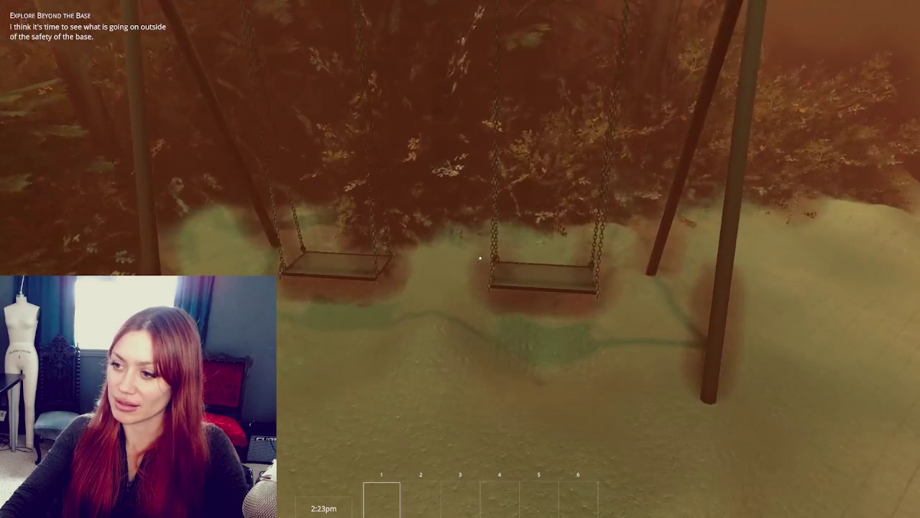
{"action": "key", "text": "d"}
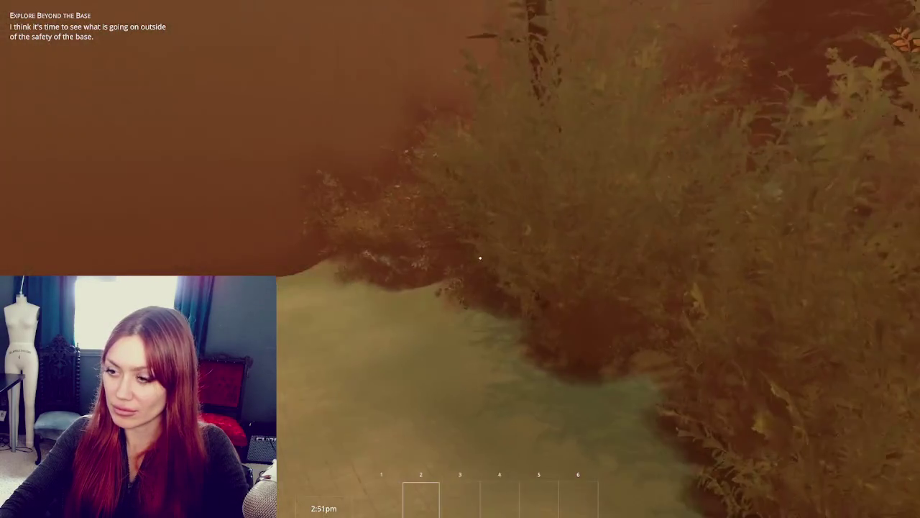
Walk along the cracked tiled path past the spring rider and back to the swing set
{"action": "key", "text": "w"}
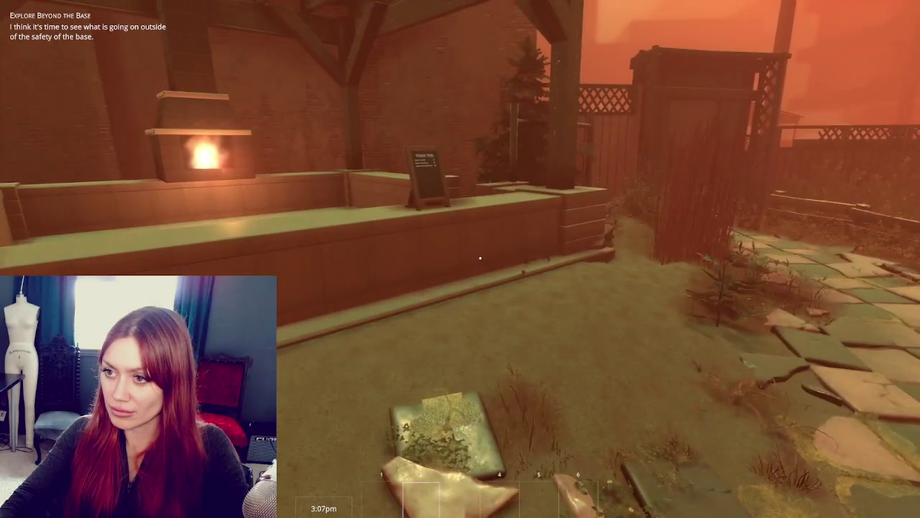
{"action": "key", "text": "w"}
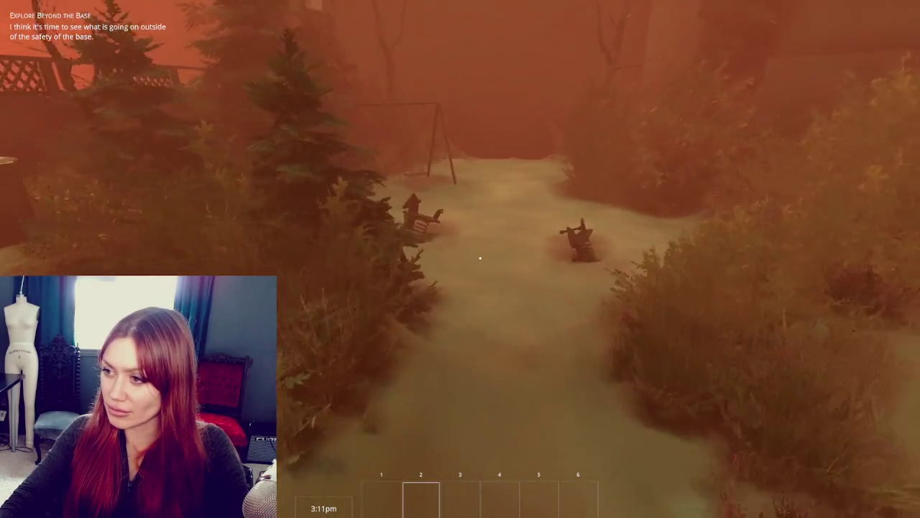
{"action": "key", "text": "w"}
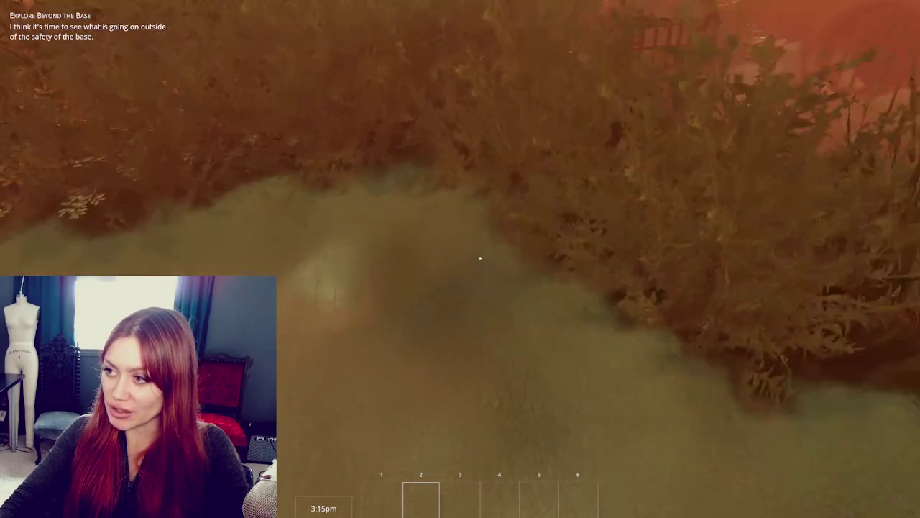
{"action": "key", "text": "w"}
{"action": "key", "text": "w"}
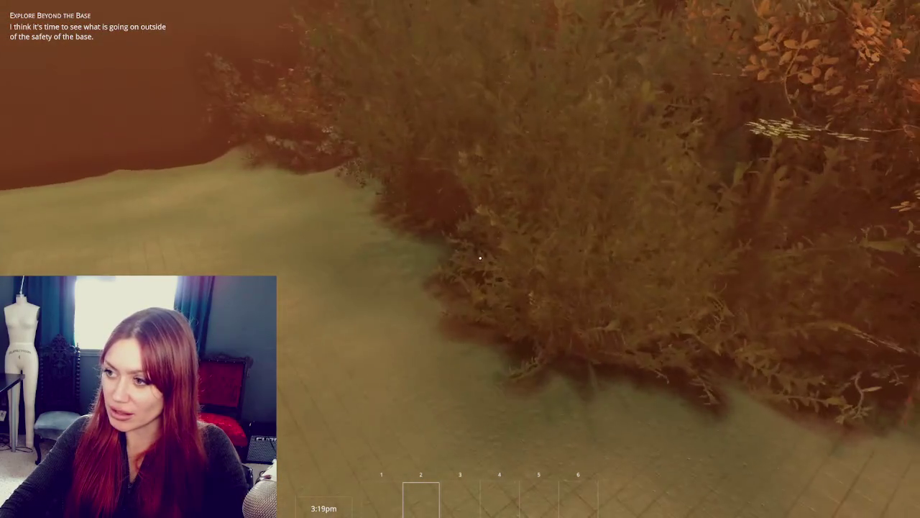
{"action": "key", "text": "w"}
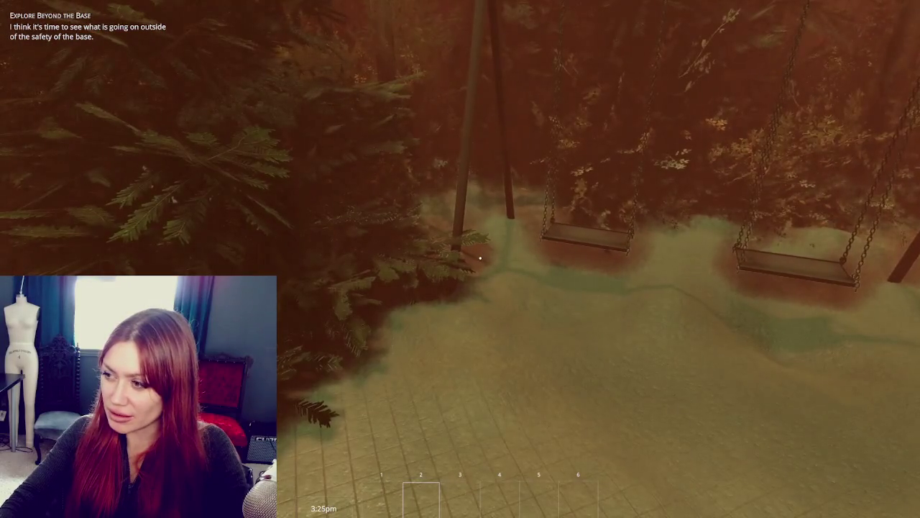
Cross the stone and checkered tiles to the wooden door and interact with it, ending play
{"action": "key", "text": "w"}
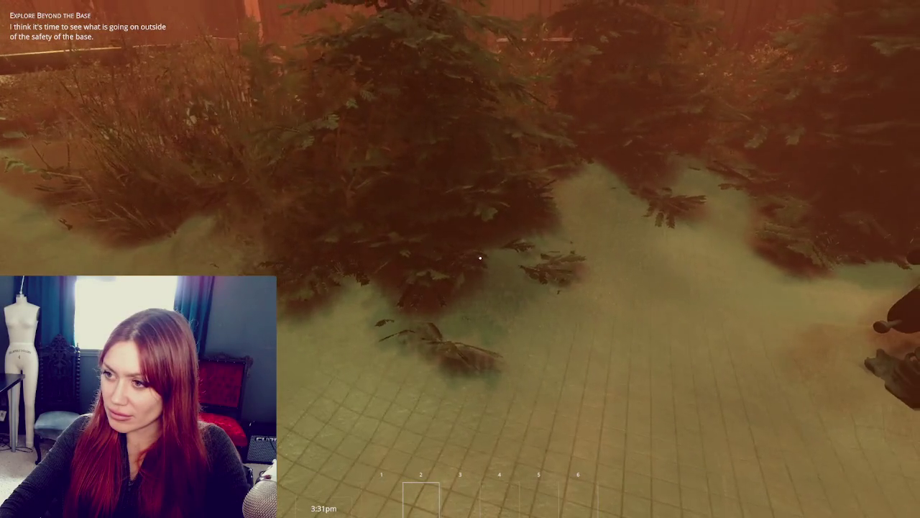
{"action": "key", "text": "w"}
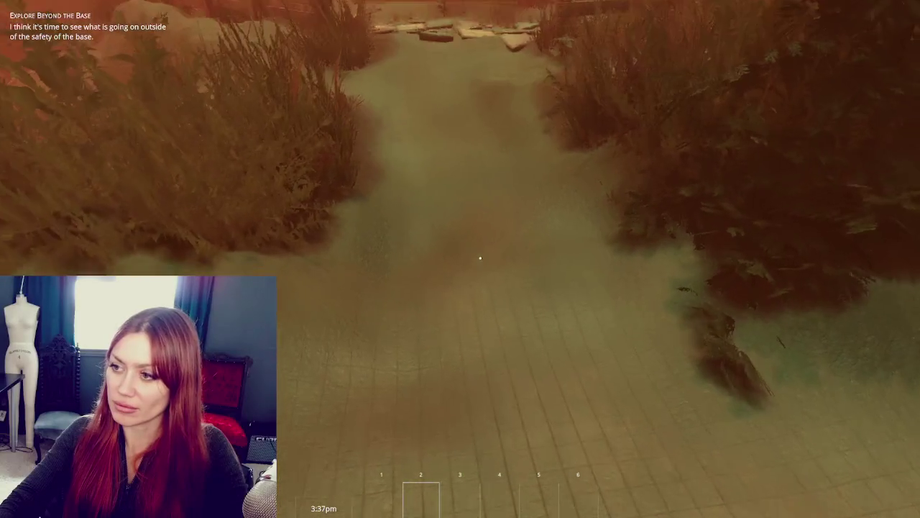
{"action": "key", "text": "w"}
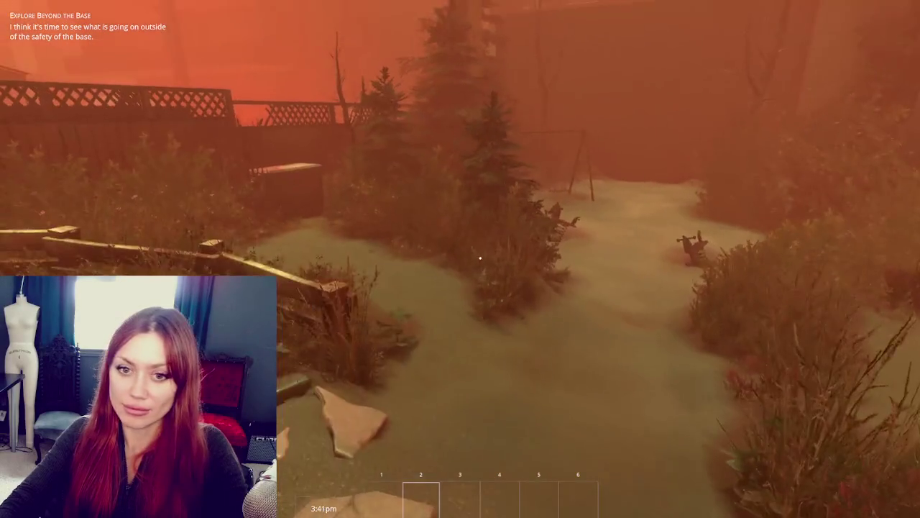
{"action": "key", "text": "s"}
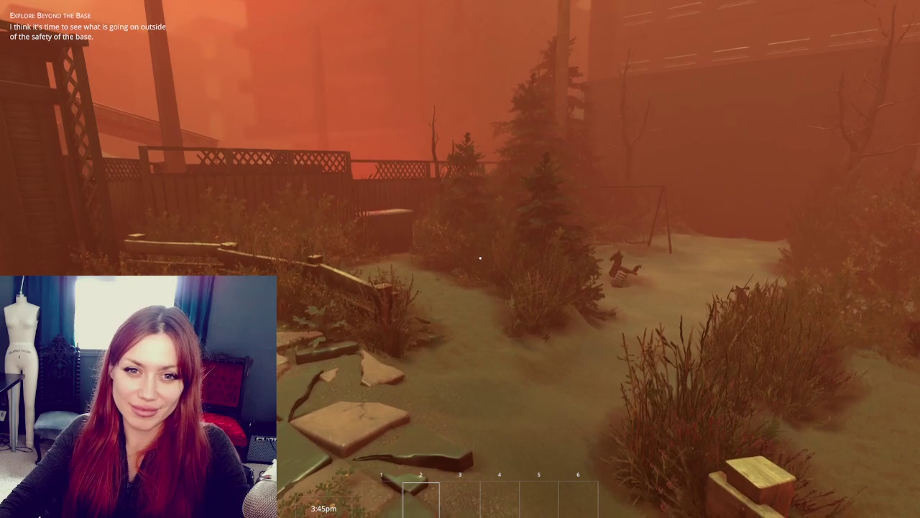
{"action": "key", "text": "w"}
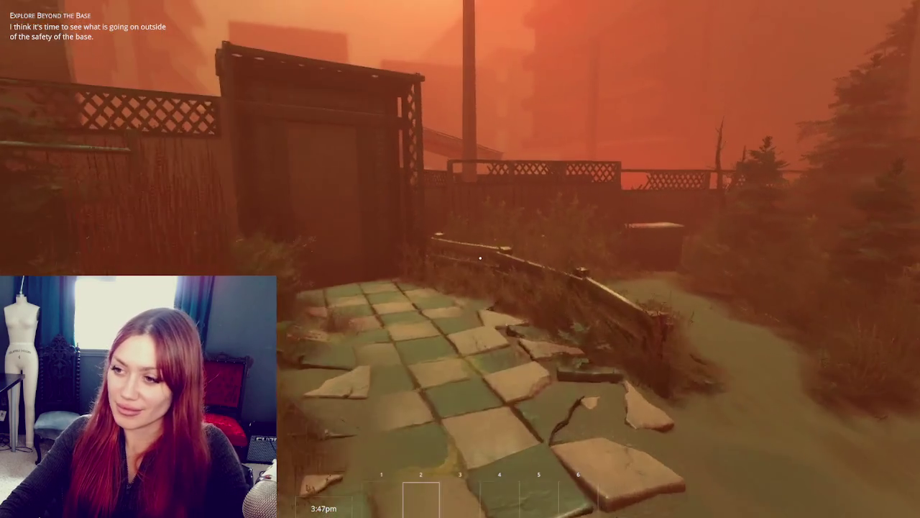
{"action": "key", "text": "e"}
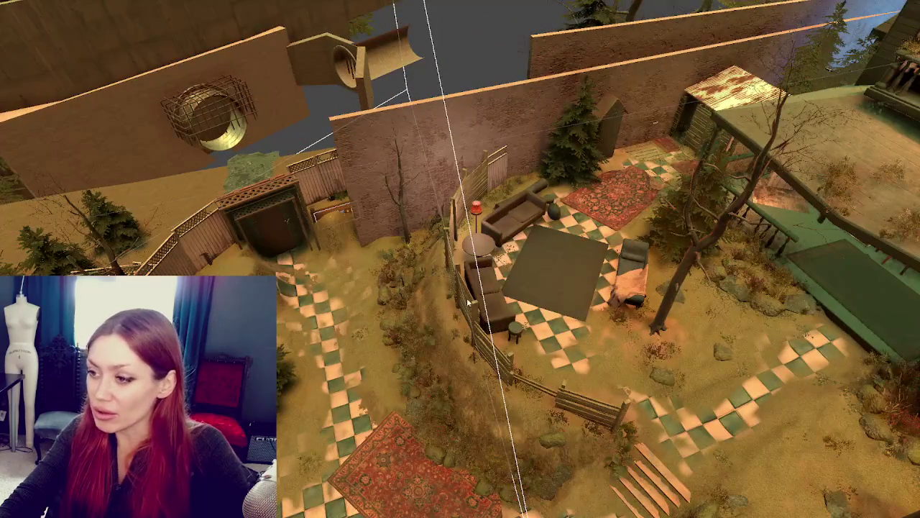
Frame the selected fence section and orbit and zoom in close around it
{"action": "key", "text": "f"}
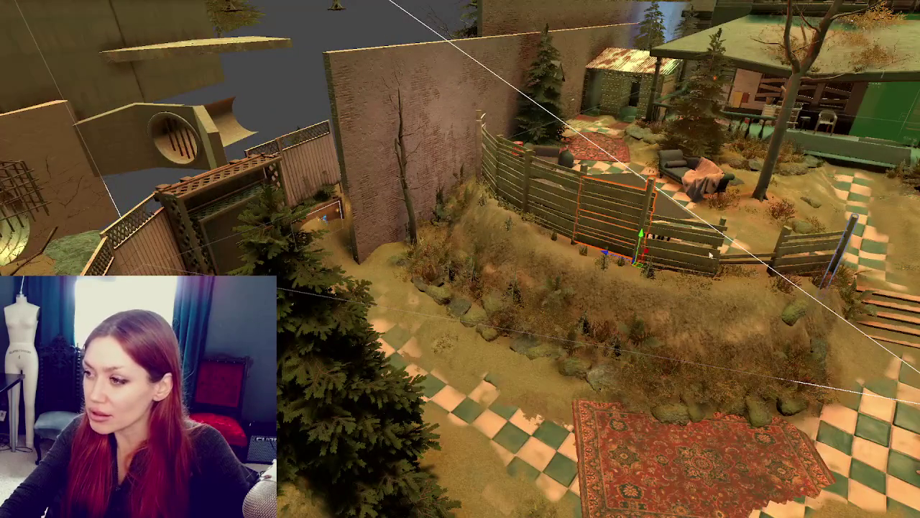
{"action": "scroll", "coordinate": [562, 212], "scroll_direction": "up", "scroll_amount": 2}
{"action": "left_click_drag", "start_coordinate": [562, 211], "coordinate": [475, 267]}
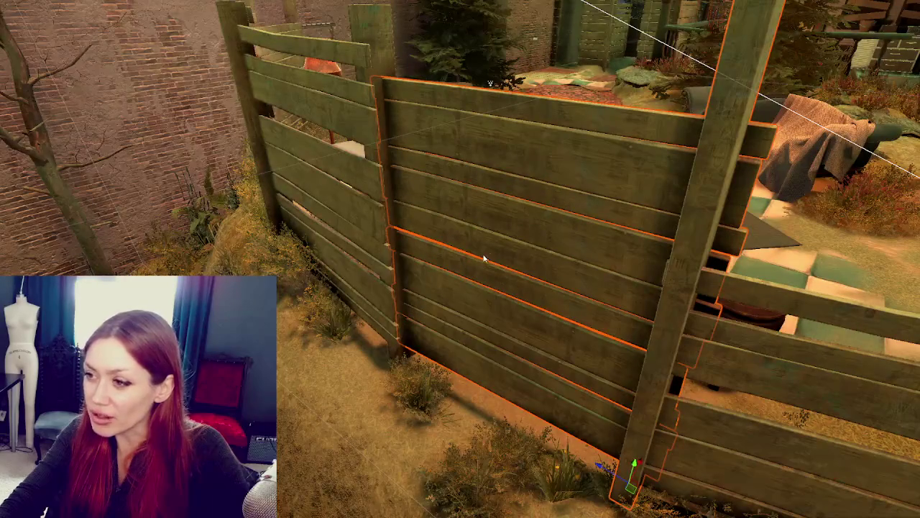
{"action": "scroll", "coordinate": [494, 269], "scroll_direction": "up", "scroll_amount": 5}
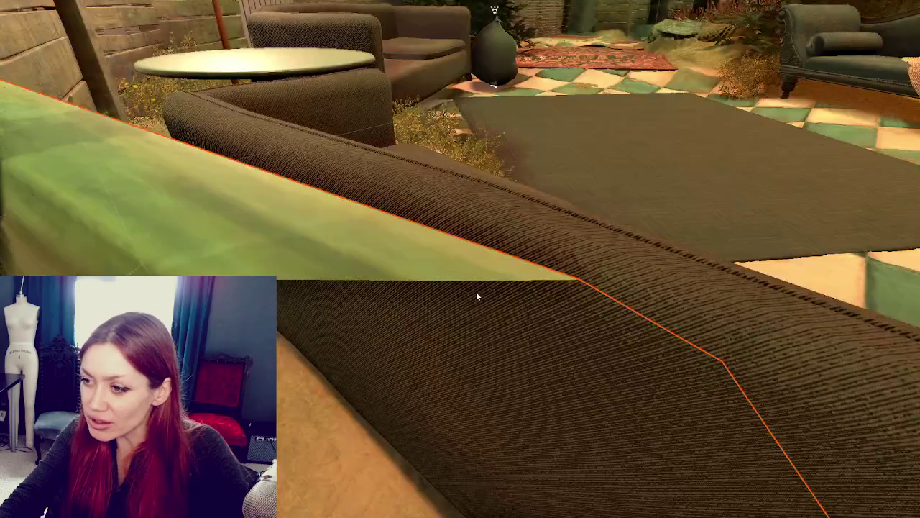
{"action": "scroll", "coordinate": [477, 294], "scroll_direction": "down", "scroll_amount": 3}
{"action": "scroll", "coordinate": [476, 291], "scroll_direction": "down", "scroll_amount": 5}
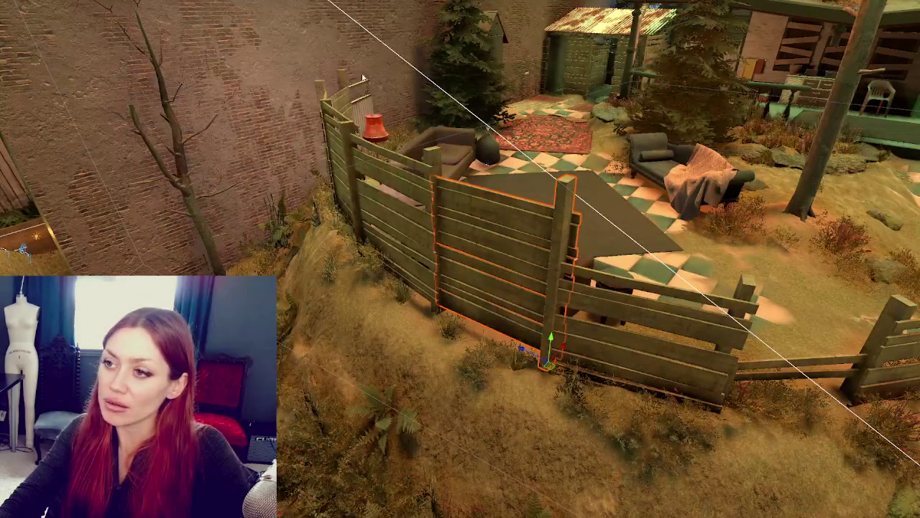
Orbit to wider angles of the yard, looking across toward the fence, gazebo and house
{"action": "mouse_move", "coordinate": [600, 215]}
{"action": "left_mouse_down"}
{"action": "mouse_move", "coordinate": [752, 282]}
{"action": "mouse_move", "coordinate": [743, 228]}
{"action": "mouse_move", "coordinate": [532, 169]}
{"action": "left_mouse_up"}
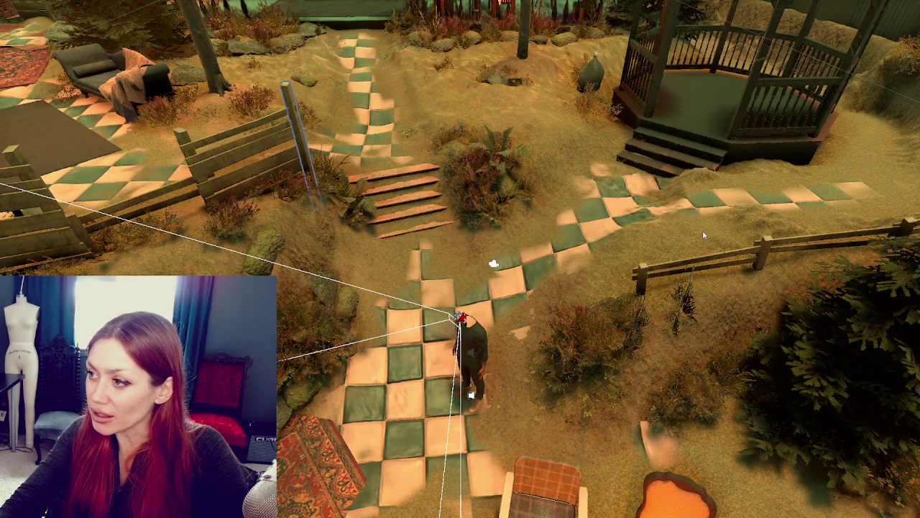
{"action": "left_click_drag", "start_coordinate": [673, 230], "coordinate": [646, 228]}
{"action": "scroll", "coordinate": [490, 264], "scroll_direction": "down", "scroll_amount": 3}
{"action": "left_click_drag", "start_coordinate": [491, 263], "coordinate": [147, 157]}
{"action": "left_click_drag", "start_coordinate": [703, 235], "coordinate": [334, 237]}
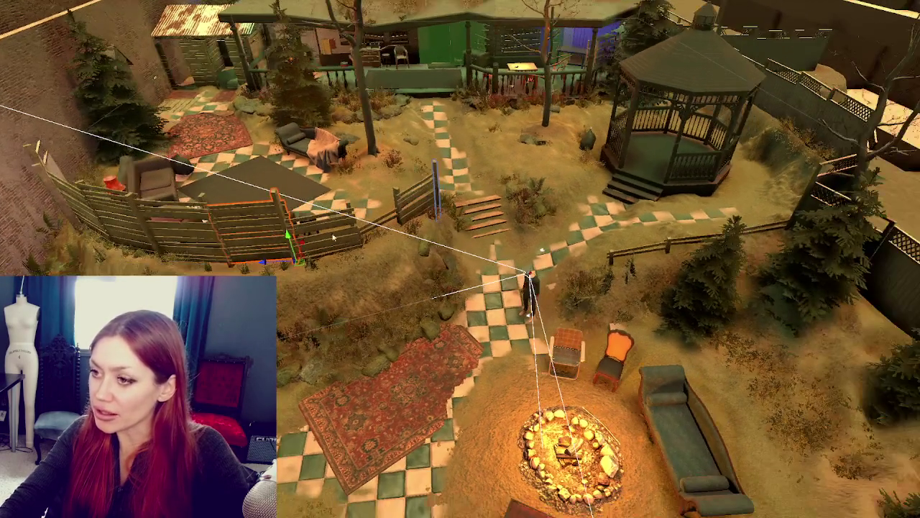
{"action": "mouse_move", "coordinate": [731, 245]}
{"action": "left_mouse_down"}
{"action": "mouse_move", "coordinate": [664, 171]}
{"action": "mouse_move", "coordinate": [351, 224]}
{"action": "mouse_move", "coordinate": [456, 389]}
{"action": "mouse_move", "coordinate": [400, 269]}
{"action": "mouse_move", "coordinate": [386, 276]}
{"action": "mouse_move", "coordinate": [455, 331]}
{"action": "mouse_move", "coordinate": [556, 323]}
{"action": "mouse_move", "coordinate": [556, 338]}
{"action": "mouse_move", "coordinate": [267, 154]}
{"action": "mouse_move", "coordinate": [309, 294]}
{"action": "mouse_move", "coordinate": [468, 232]}
{"action": "mouse_move", "coordinate": [457, 215]}
{"action": "mouse_move", "coordinate": [564, 381]}
{"action": "mouse_move", "coordinate": [482, 280]}
{"action": "mouse_move", "coordinate": [539, 275]}
{"action": "mouse_move", "coordinate": [467, 288]}
{"action": "mouse_move", "coordinate": [305, 285]}
{"action": "mouse_move", "coordinate": [338, 198]}
{"action": "left_mouse_up"}
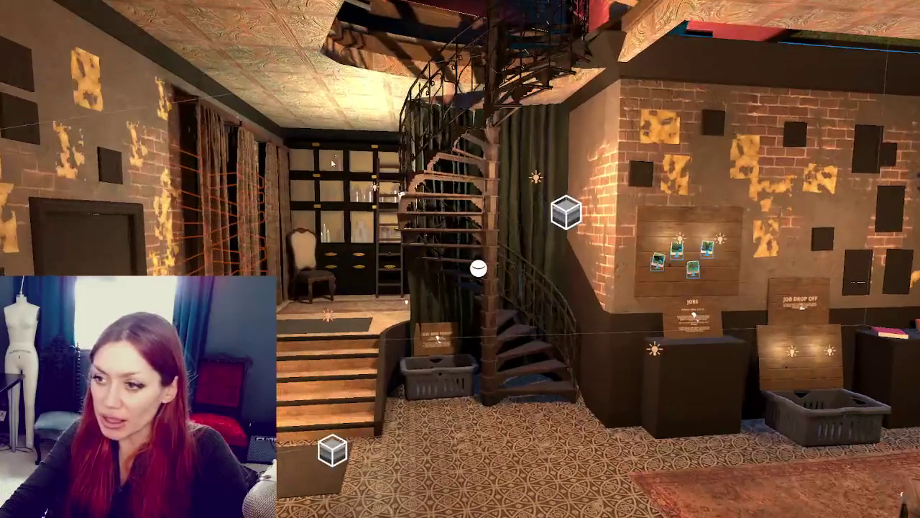
Look around the interior room from the spiral staircase to the door wall and plant-shelf corner
{"action": "mouse_move", "coordinate": [353, 278]}
{"action": "left_mouse_down"}
{"action": "mouse_move", "coordinate": [316, 284]}
{"action": "mouse_move", "coordinate": [334, 293]}
{"action": "left_mouse_up"}
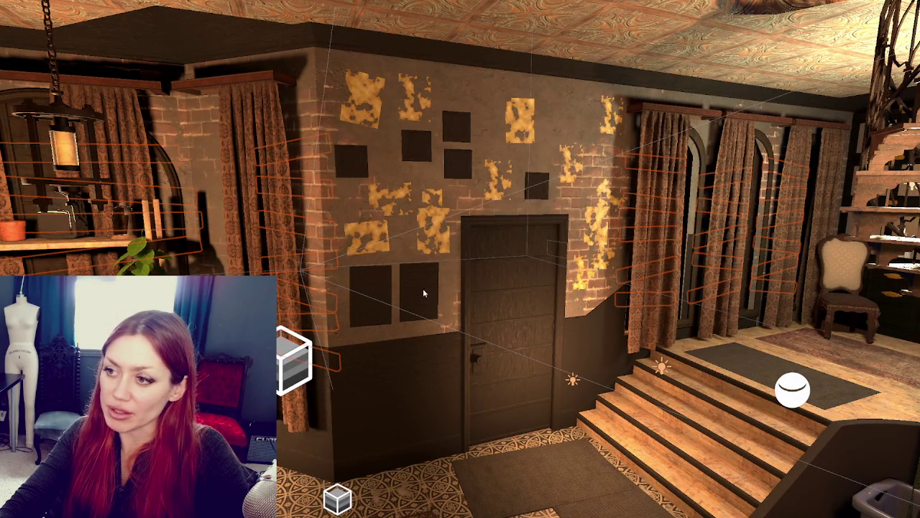
{"action": "mouse_move", "coordinate": [307, 316]}
{"action": "left_mouse_down"}
{"action": "mouse_move", "coordinate": [424, 313]}
{"action": "mouse_move", "coordinate": [431, 273]}
{"action": "mouse_move", "coordinate": [297, 215]}
{"action": "left_mouse_up"}
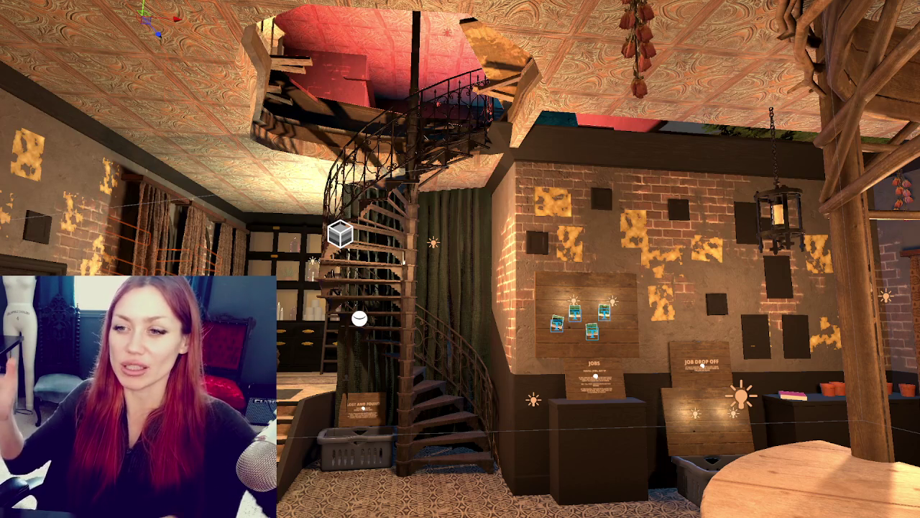
{"action": "scroll", "coordinate": [460, 259], "scroll_direction": "up", "scroll_amount": 5}
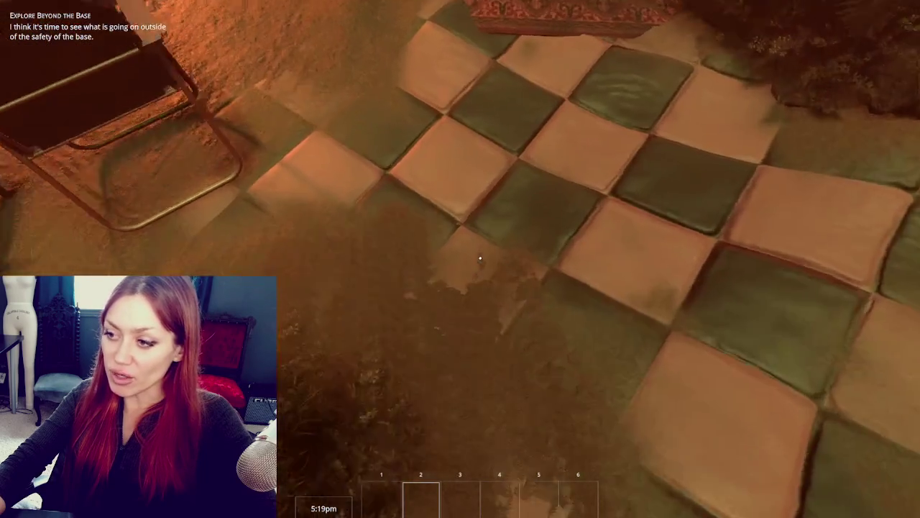
Open the in-game pause menu on the Stats tab with Sleep, Nutrition and Life bars
{"action": "key", "text": "Escape"}
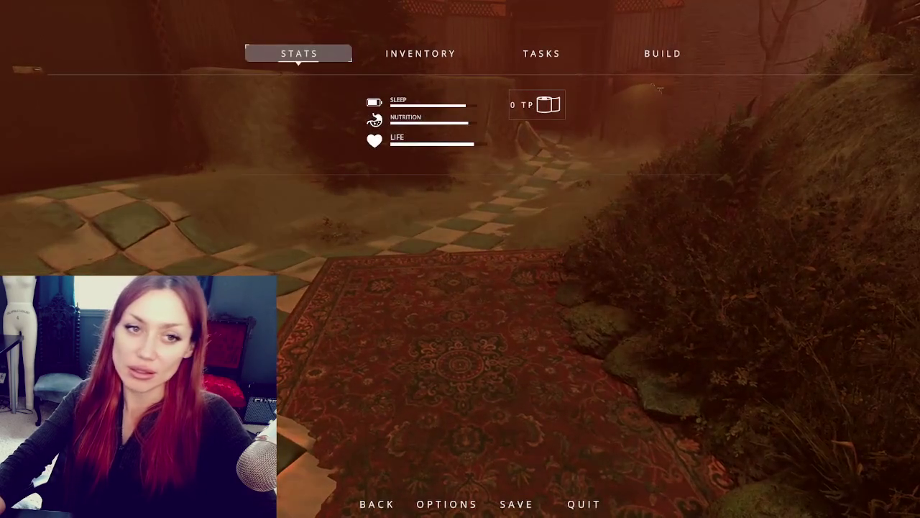
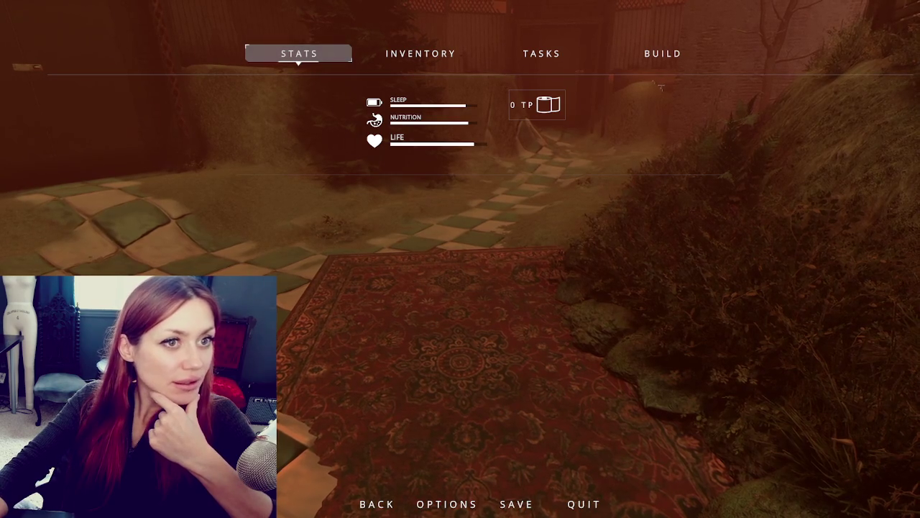
Close the Chrome code screenshot to bring the vim session back into view
{"action": "key", "text": "alt+Tab"}
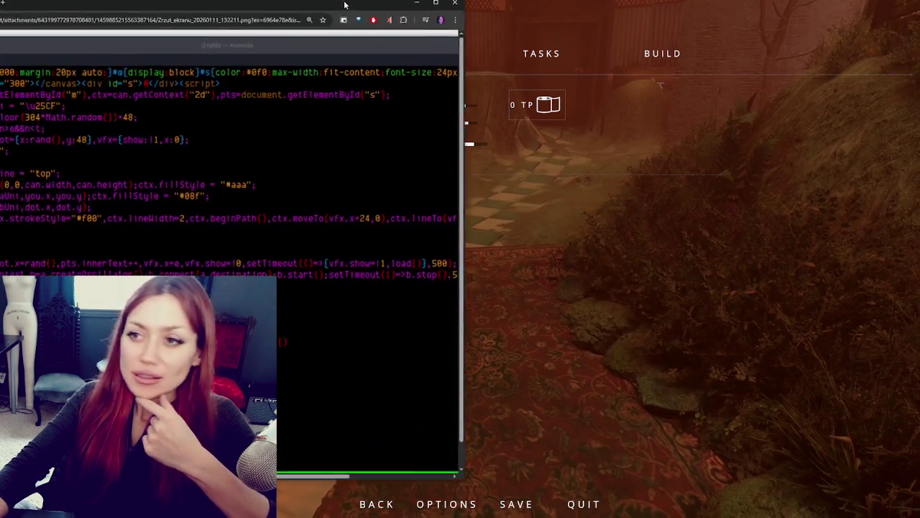
{"action": "left_click", "coordinate": [659, 11]}
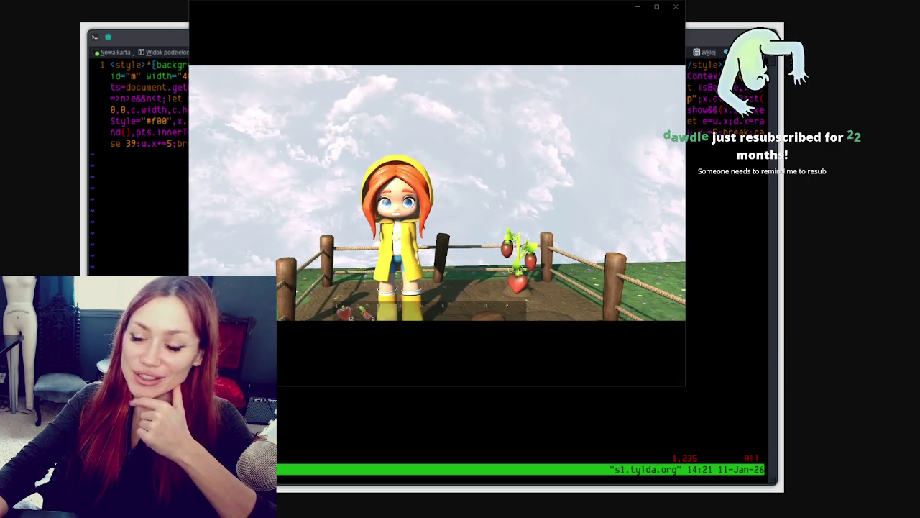
Pause the farm clip and close Media Player, returning to the vim code
{"action": "left_click", "coordinate": [573, 148]}
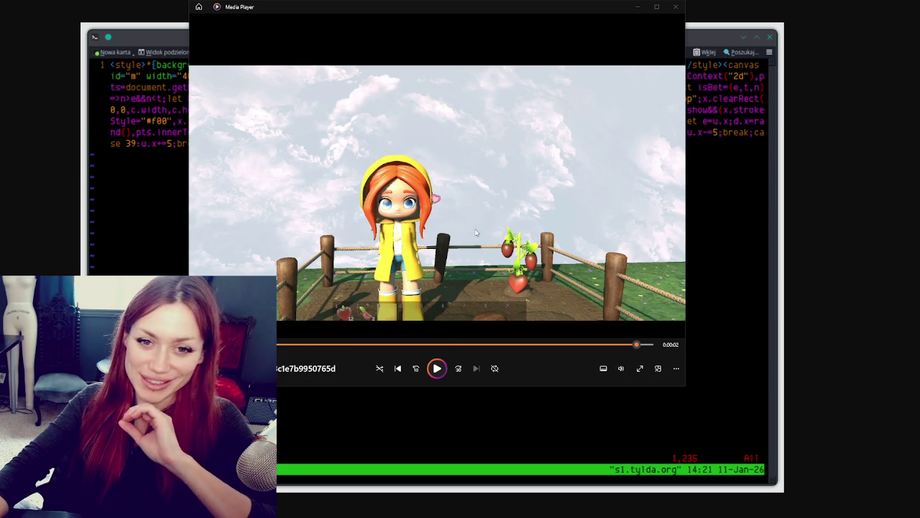
{"action": "left_click", "coordinate": [677, 6]}
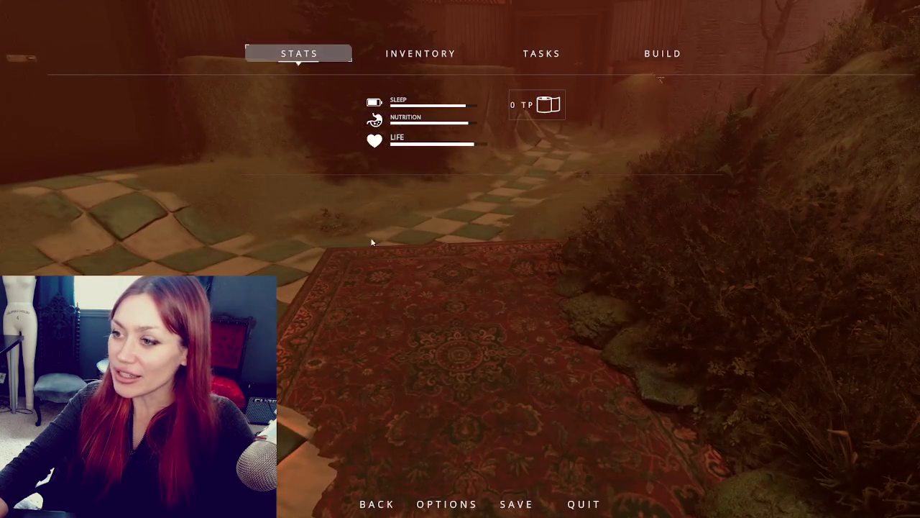
Resume play and walk past the lit house, gazebo and fence to the dark doorway
{"action": "key", "text": "Escape"}
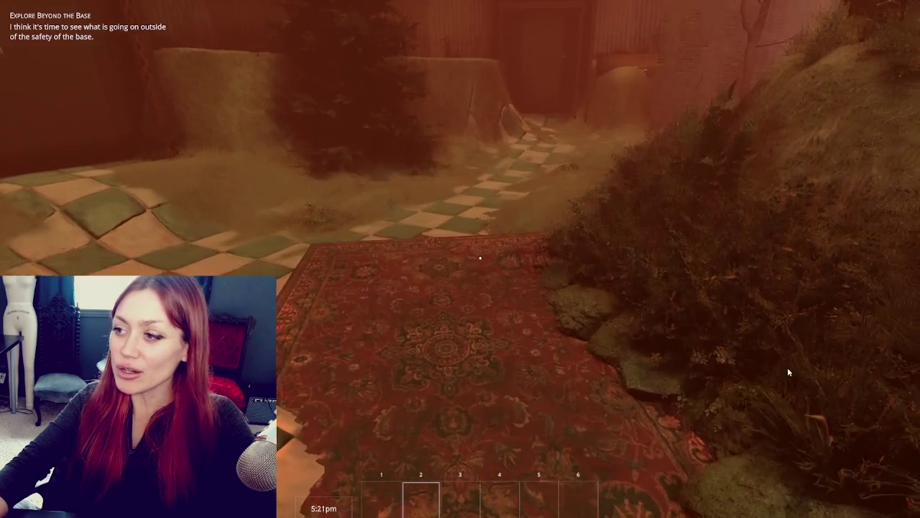
{"action": "key", "text": "s"}
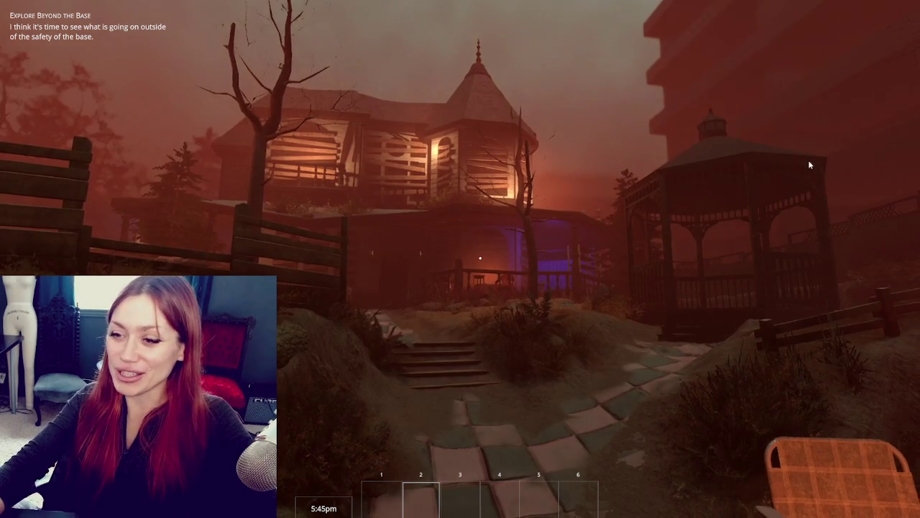
{"action": "key", "text": "w"}
{"action": "key", "text": "w"}
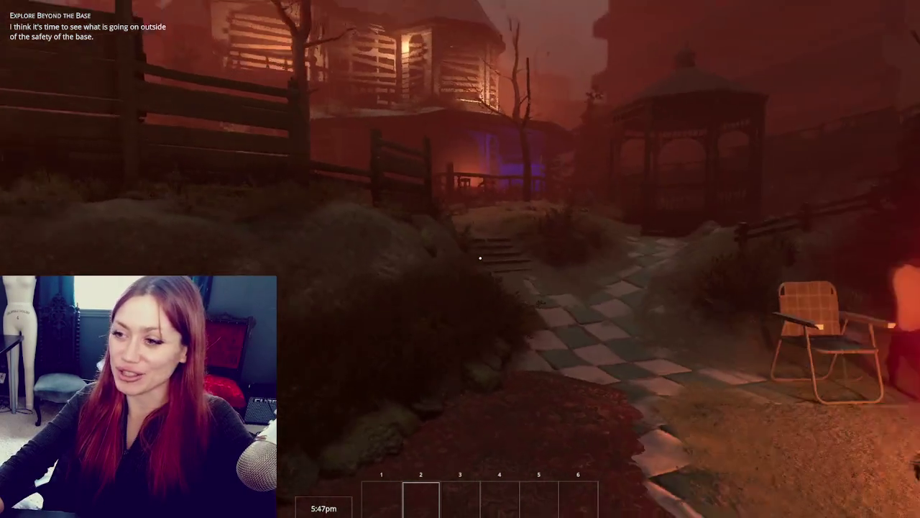
{"action": "key", "text": "w"}
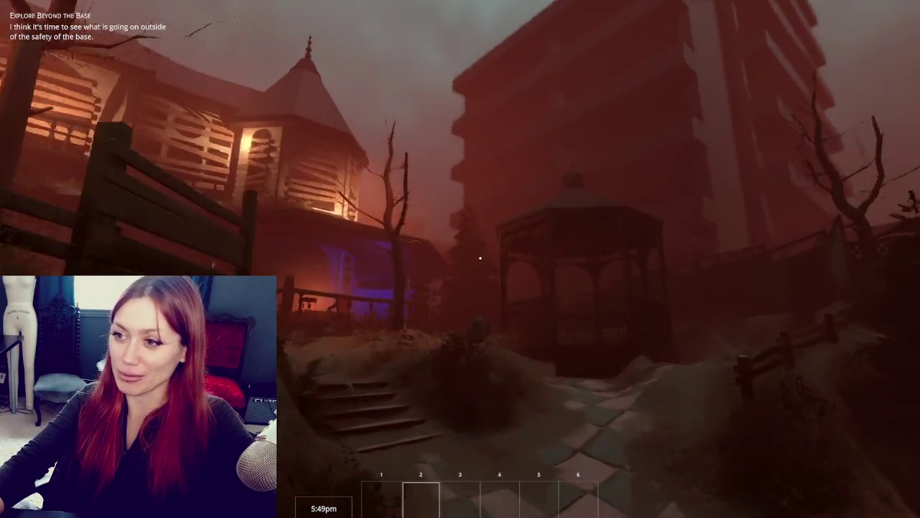
{"action": "key", "text": "w"}
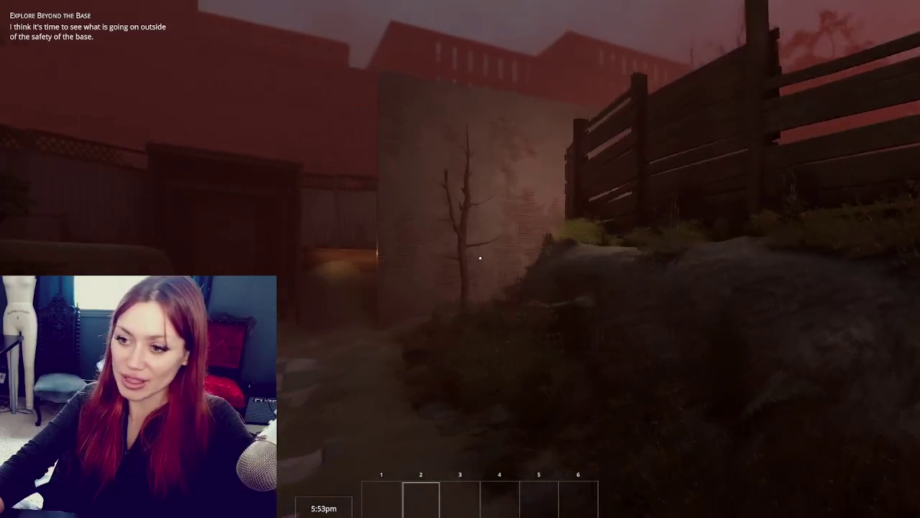
{"action": "key", "text": "w"}
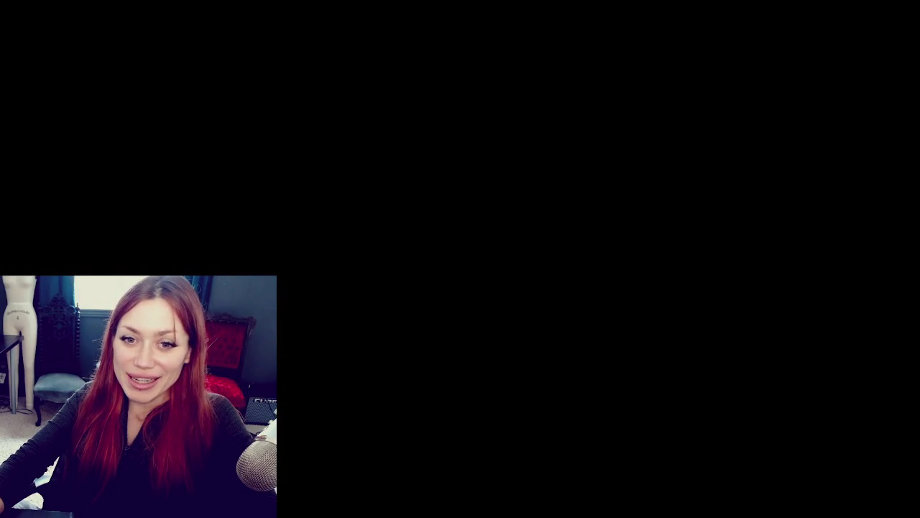
Leave the base past the fence and fireplace onto the checkered path
{"action": "key", "text": "w"}
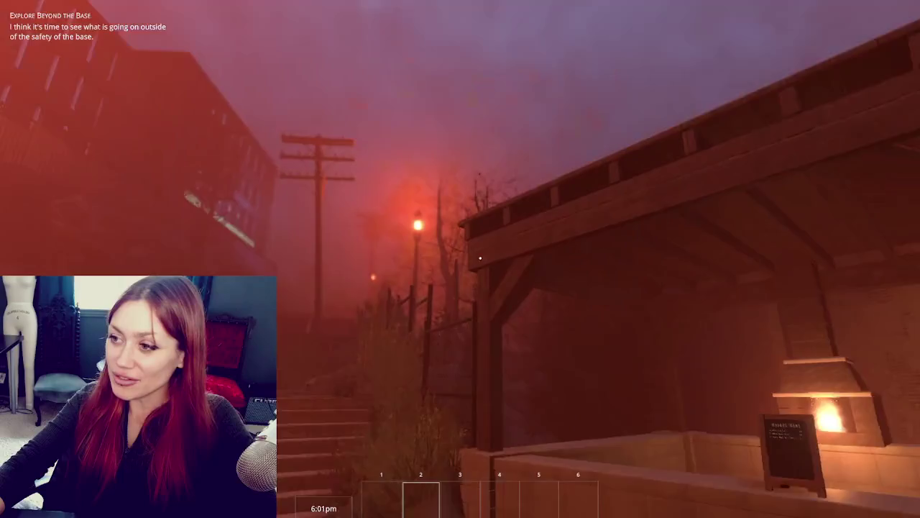
{"action": "key", "text": "w"}
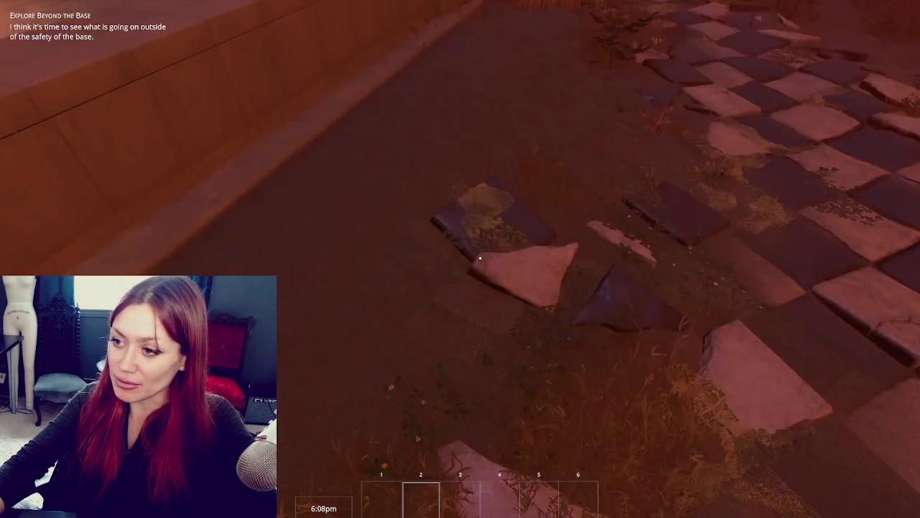
{"action": "mouse_move", "coordinate": [480, 257]}
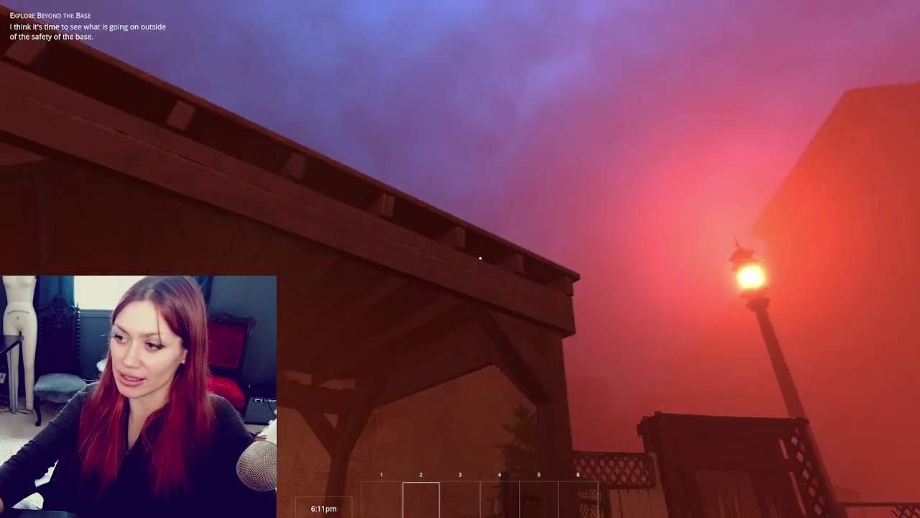
{"action": "key", "text": "w"}
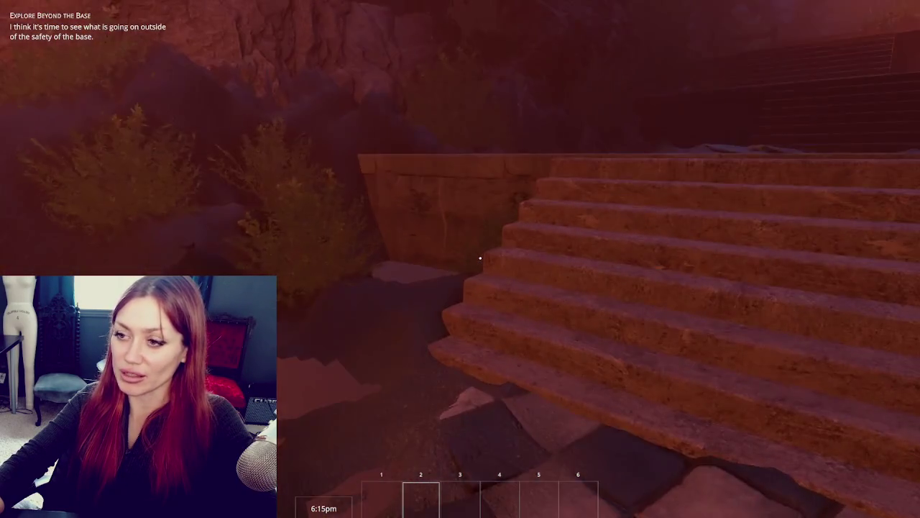
Follow the foggy path past the stone ledge to the stairs, then pause to view Stats
{"action": "key", "text": "w"}
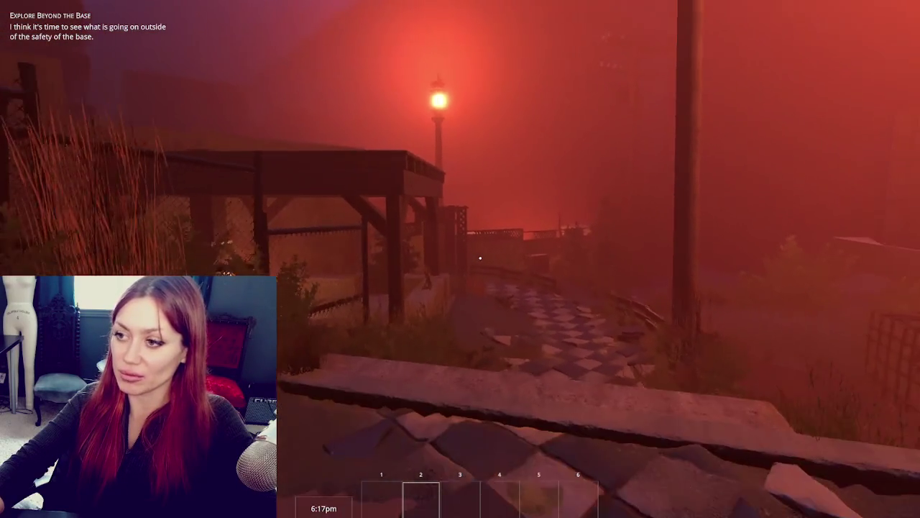
{"action": "key", "text": "w"}
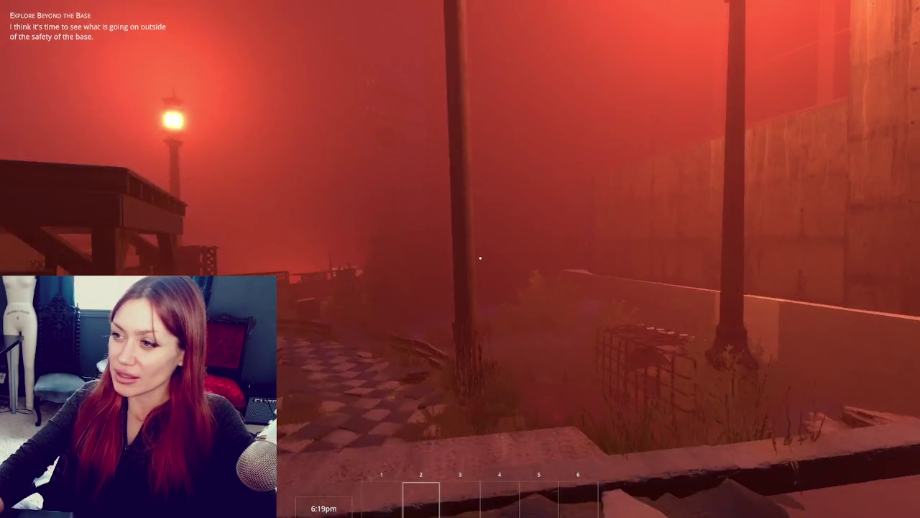
{"action": "key", "text": "w"}
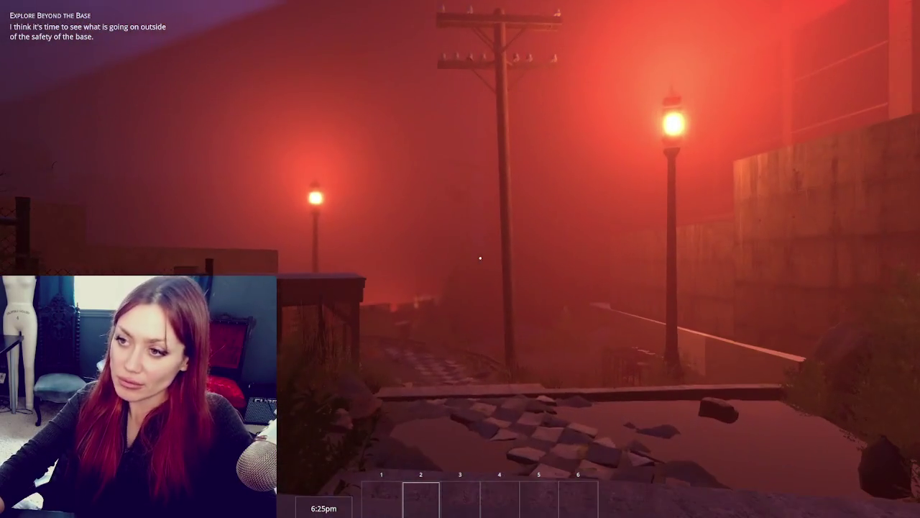
{"action": "key", "text": "Escape"}
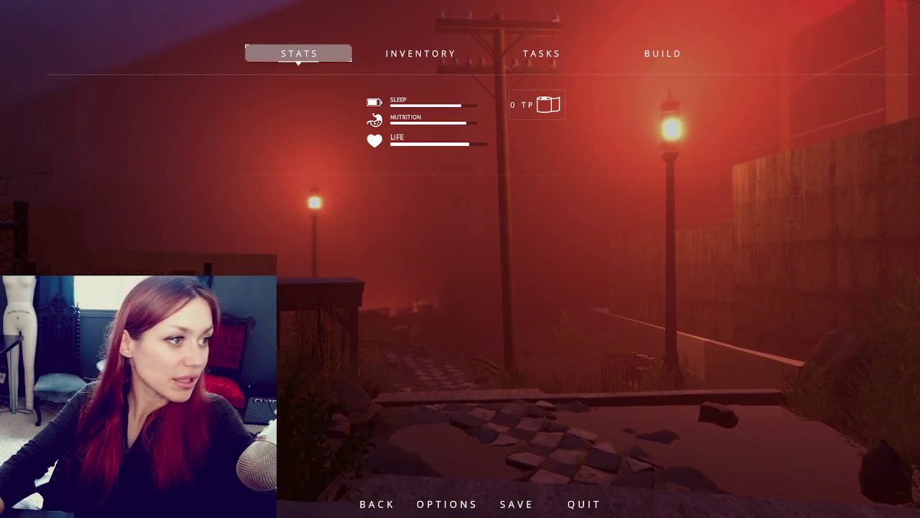